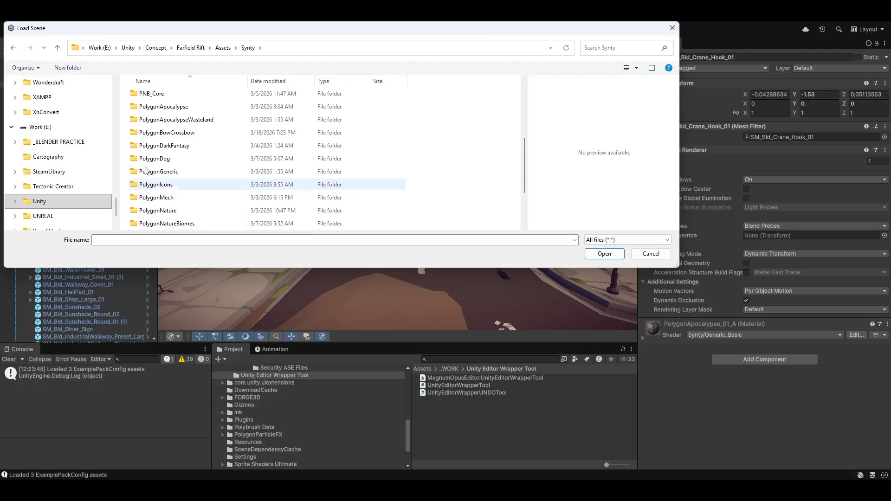
# Step: Open Demo_Cathedral_01.unity from PolygonDarkFantasy > Scenes and confirm the modified-scene prompt
pyautogui.doubleClick(181, 146)
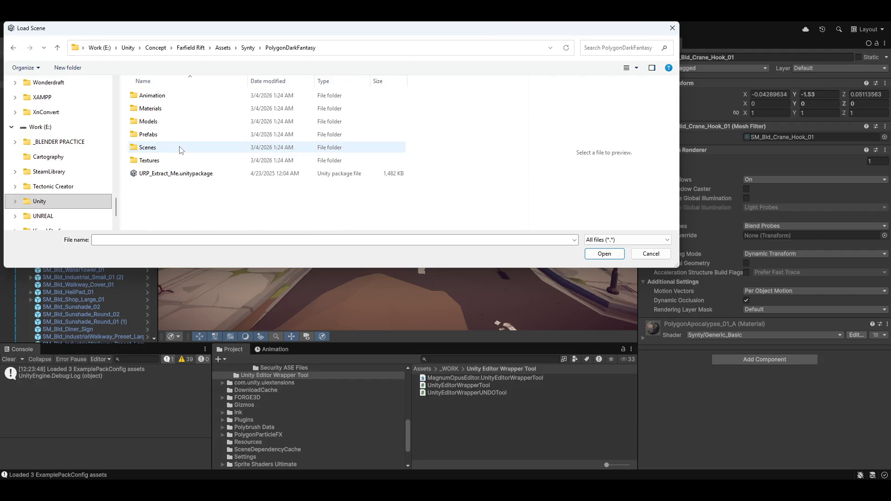
pyautogui.doubleClick(152, 148)
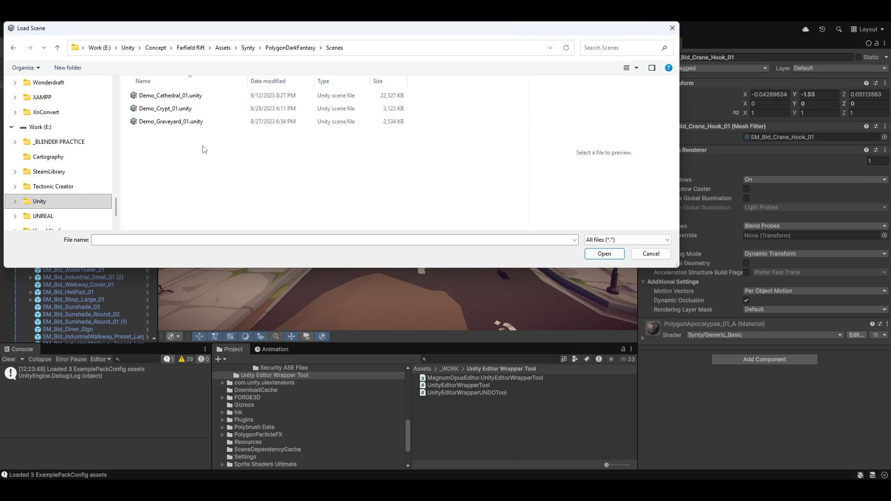
pyautogui.click(166, 97)
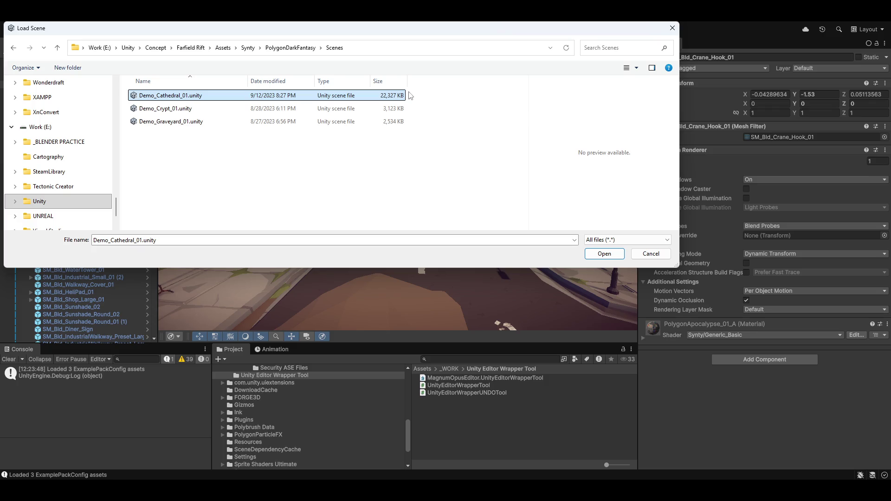
pyautogui.click(604, 254)
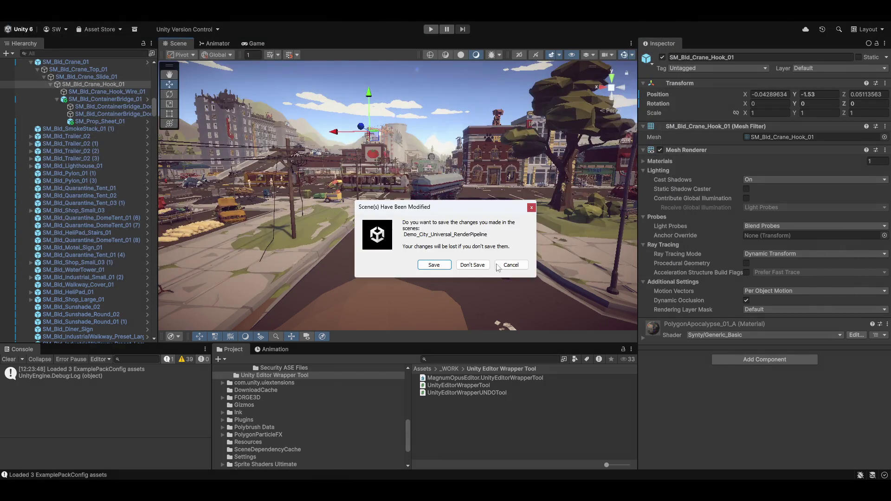
pyautogui.click(442, 266)
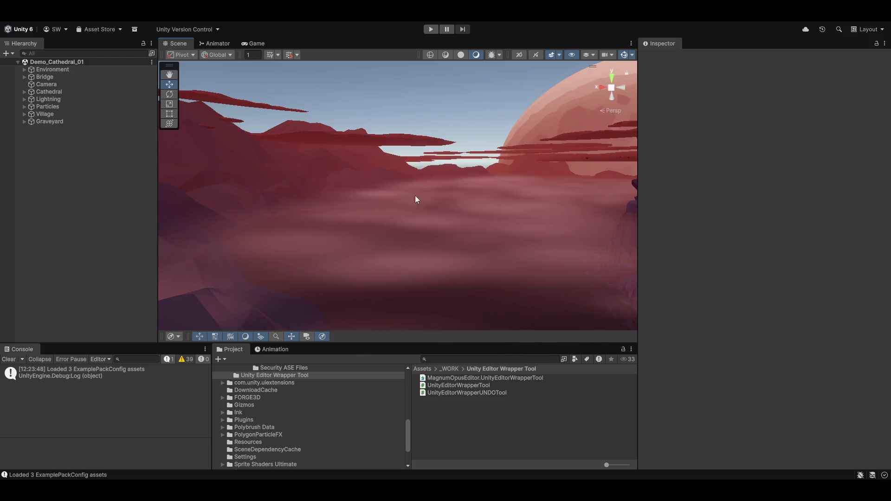
# Step: Orbit the Scene view toward the cathedral and enter Play mode to preview it
pyautogui.moveTo(391, 192)
pyautogui.mouseDown()
pyautogui.moveTo(426, 201)
pyautogui.moveTo(644, 171)
pyautogui.moveTo(650, 194)
pyautogui.moveTo(478, 201)
pyautogui.moveTo(457, 243)
pyautogui.mouseUp()
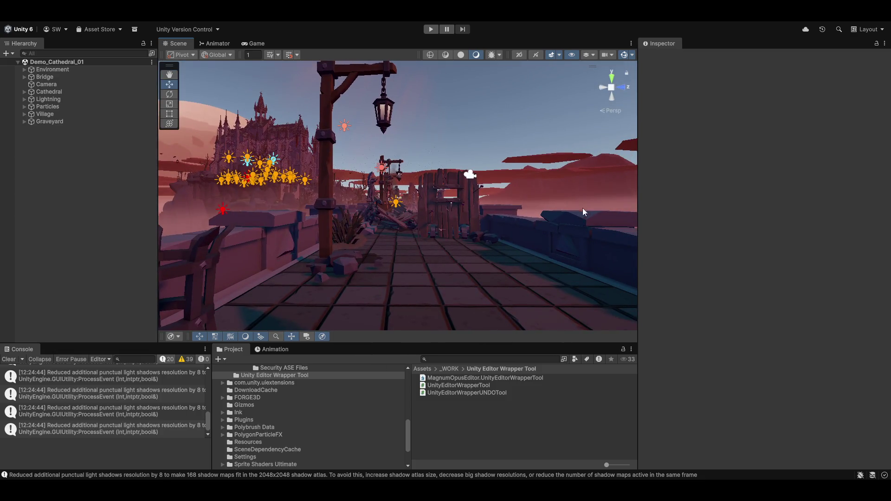
pyautogui.click(427, 32)
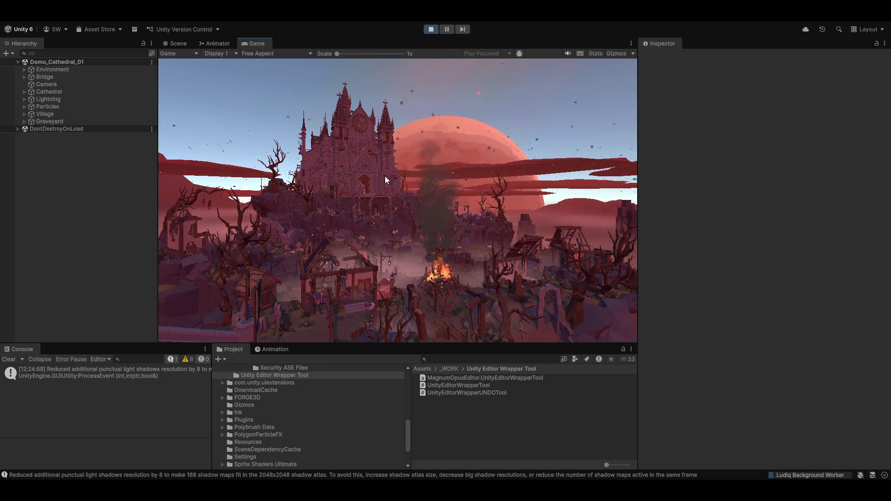
pyautogui.hotkey('shift', 'space')
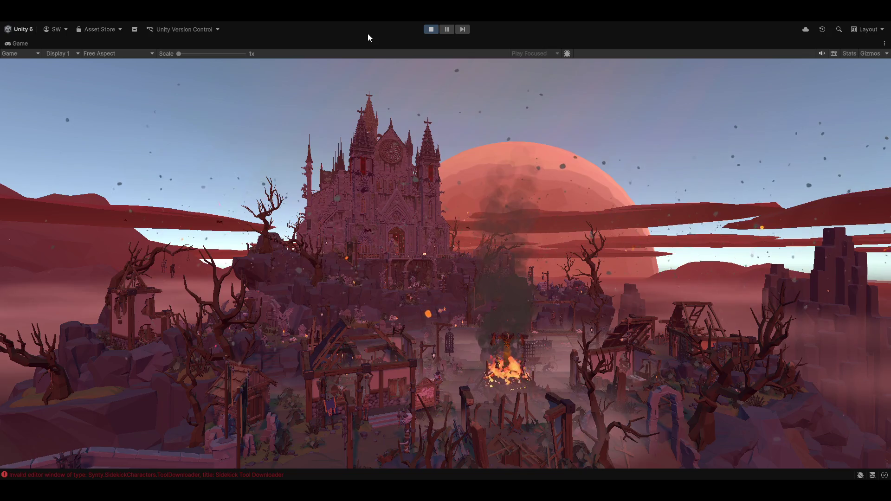
pyautogui.hotkey('shift', 'space')
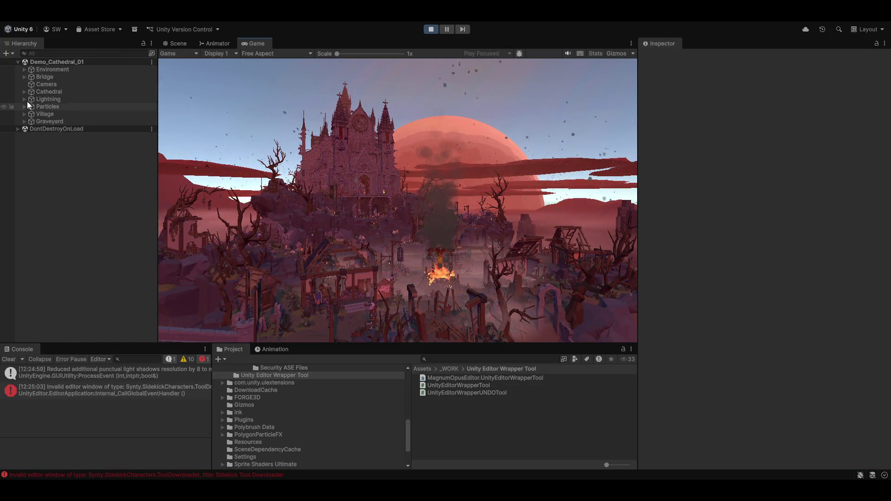
pyautogui.click(24, 99)
# Step: Re-angle the Directional Light, tint it orange A45B3A, and set its intensity to 0.8
pyautogui.click(74, 106)
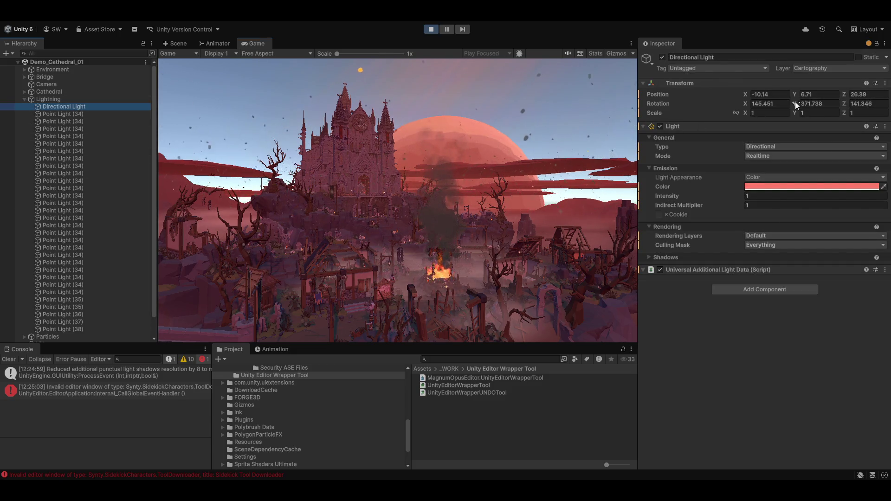
pyautogui.moveTo(775, 104)
pyautogui.mouseDown()
pyautogui.moveTo(727, 114)
pyautogui.moveTo(862, 107)
pyautogui.moveTo(12, 102)
pyautogui.mouseUp()
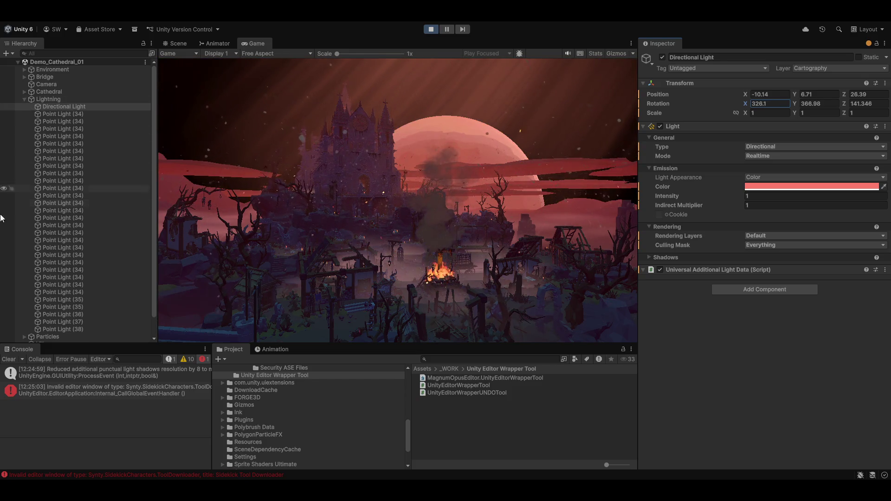
pyautogui.click(743, 187)
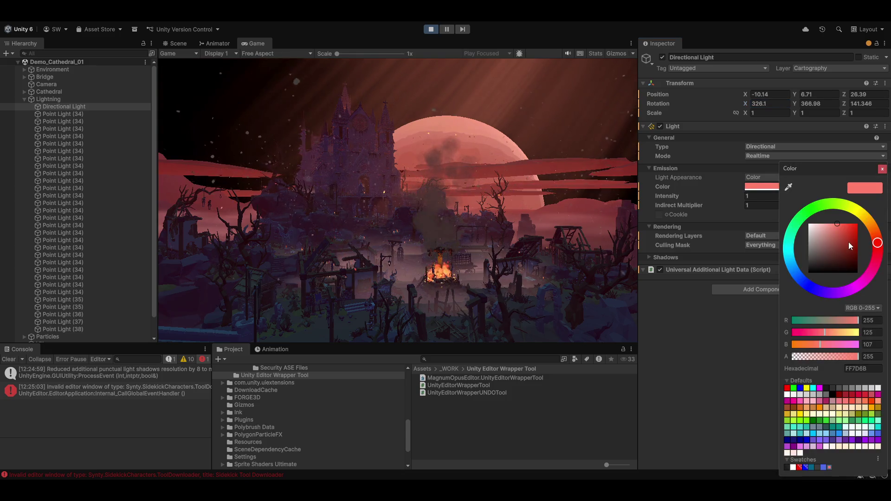
pyautogui.moveTo(848, 242)
pyautogui.mouseDown()
pyautogui.moveTo(762, 210)
pyautogui.moveTo(755, 274)
pyautogui.moveTo(774, 224)
pyautogui.moveTo(817, 242)
pyautogui.mouseUp()
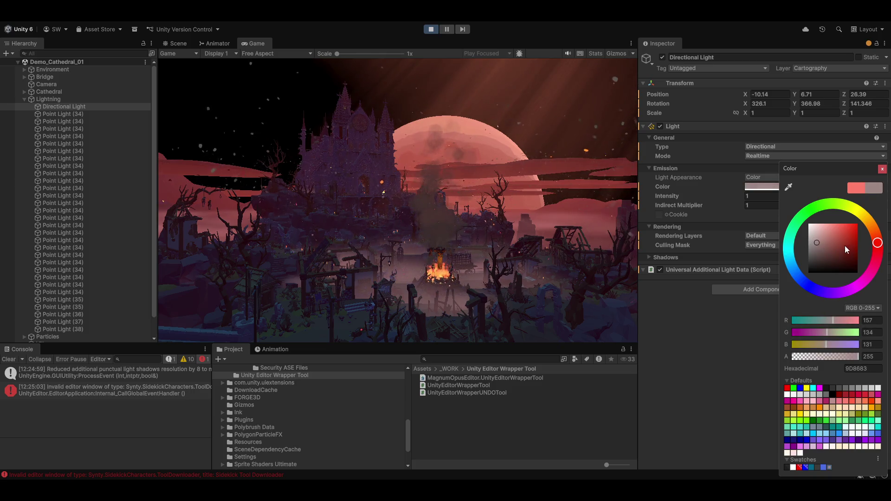
pyautogui.click(874, 233)
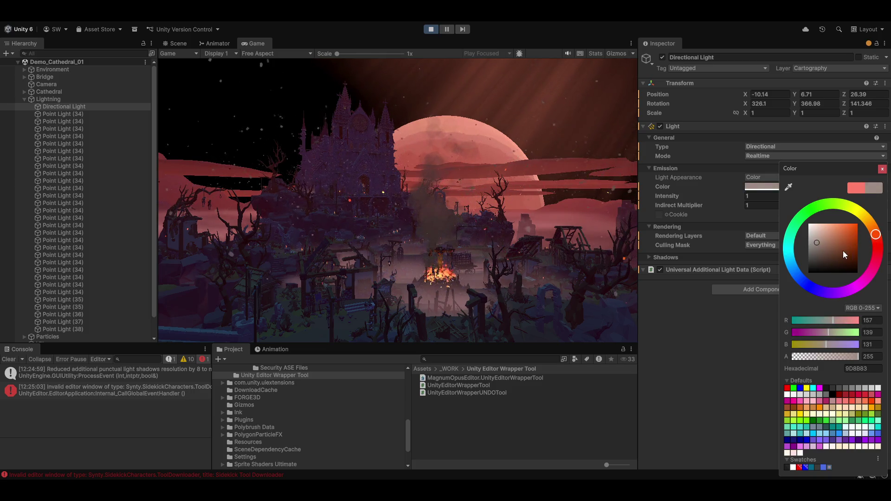
pyautogui.click(843, 251)
pyautogui.moveTo(844, 251); pyautogui.dragTo(841, 242)
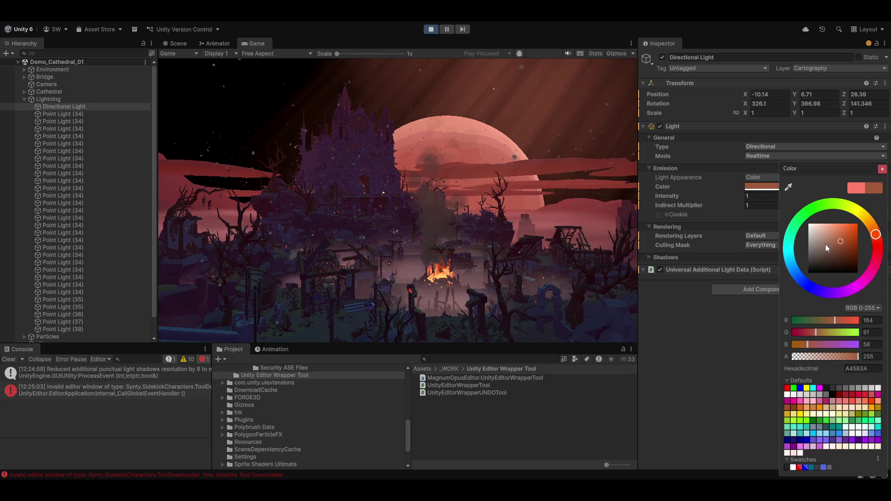
pyautogui.click(649, 386)
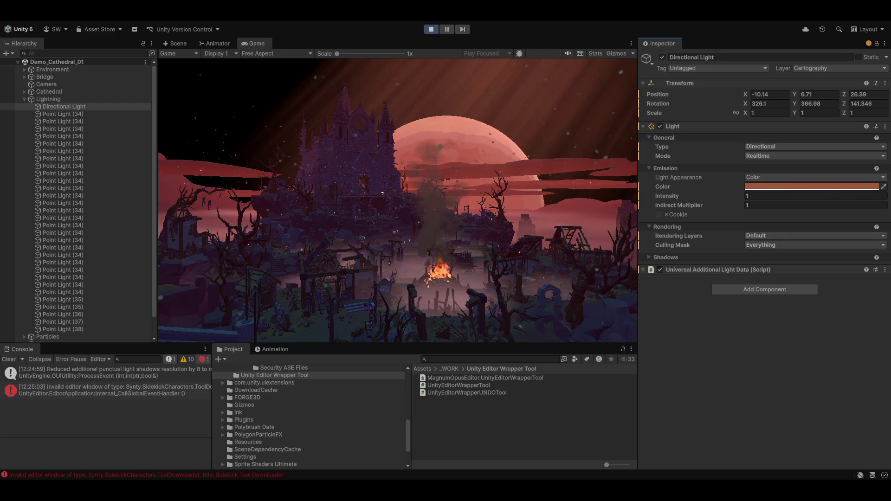
pyautogui.moveTo(705, 199)
pyautogui.mouseDown()
pyautogui.moveTo(715, 199)
pyautogui.moveTo(699, 196)
pyautogui.mouseUp()
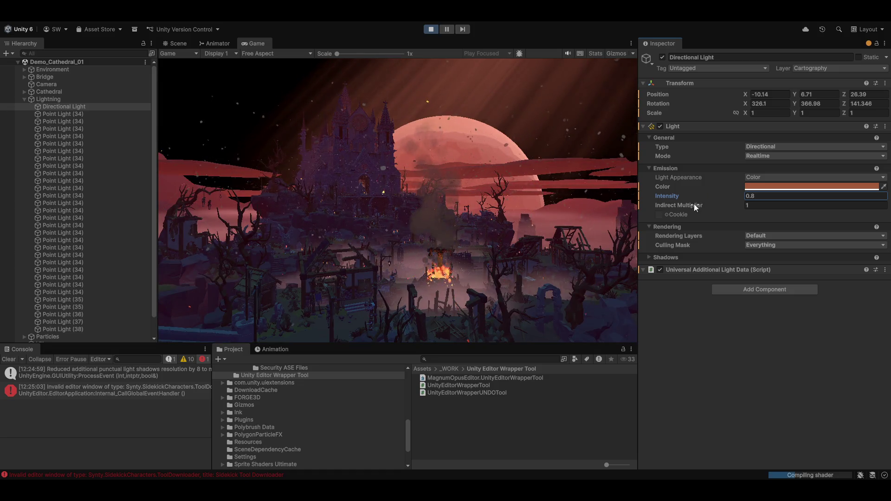
# Step: Select all 30 Point Lights together and lower their shared intensity to 0.31
pyautogui.click(74, 113)
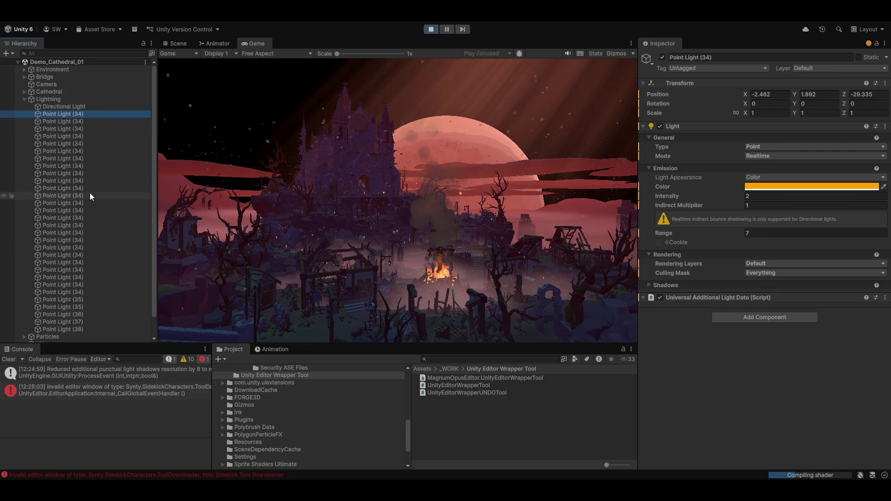
pyautogui.scroll(-1, 84, 232)
pyautogui.keyDown('shift'); pyautogui.click(68, 309); pyautogui.keyUp('shift')
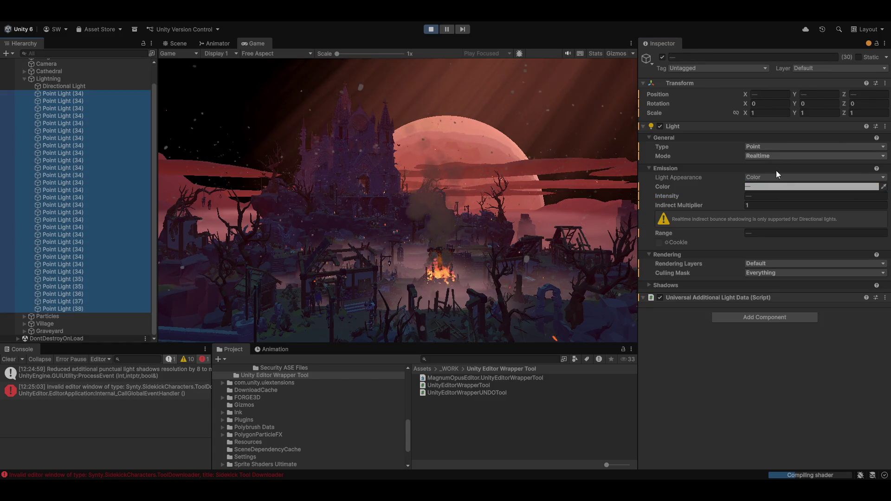
pyautogui.click(732, 198)
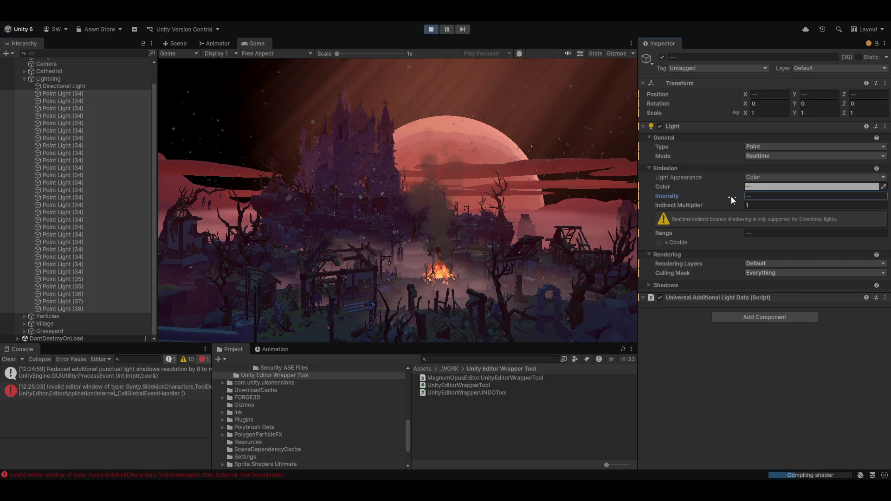
pyautogui.write('1.51')
pyautogui.moveTo(730, 196); pyautogui.dragTo(689, 197)
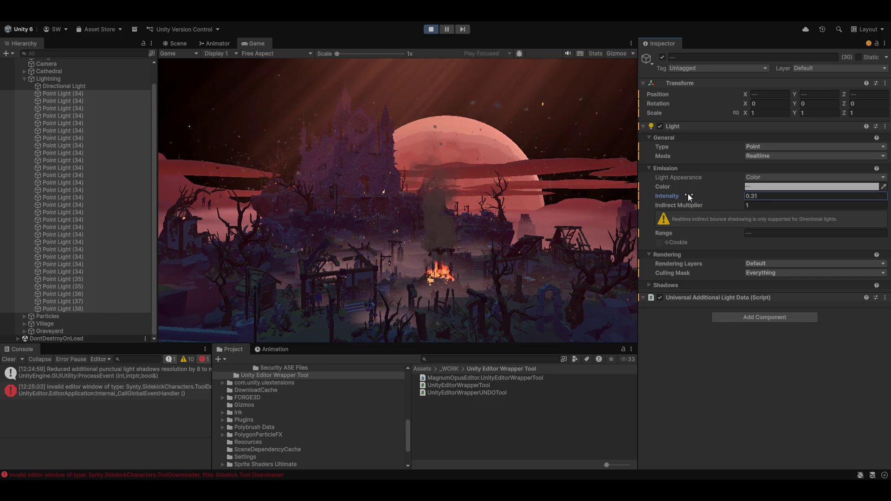
pyautogui.click(185, 44)
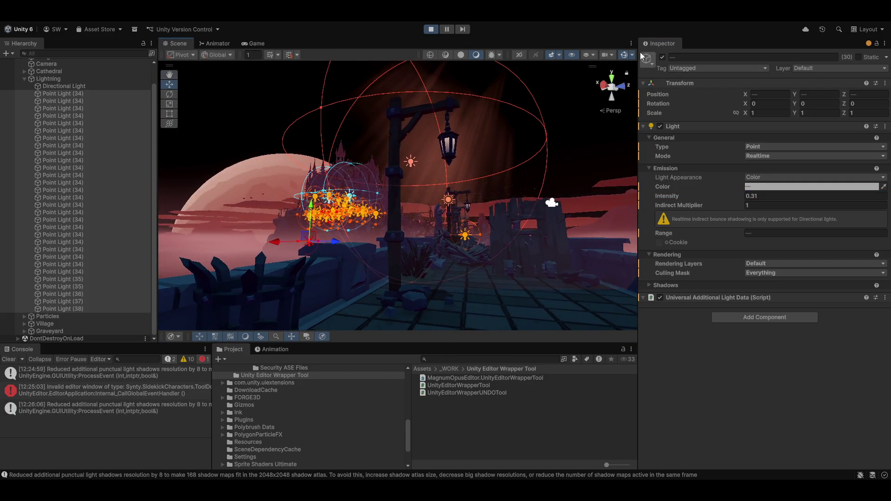
# Step: Hide gizmos, fly into the burning village, and show Scene Camera settings (FOV 60, speed 0.451)
pyautogui.click(624, 55)
pyautogui.moveTo(445, 121)
pyautogui.mouseDown()
pyautogui.moveTo(418, 121)
pyautogui.moveTo(392, 139)
pyautogui.moveTo(449, 67)
pyautogui.moveTo(295, 199)
pyautogui.moveTo(470, 198)
pyautogui.moveTo(209, 201)
pyautogui.moveTo(127, 217)
pyautogui.moveTo(110, 205)
pyautogui.moveTo(467, 239)
pyautogui.moveTo(486, 274)
pyautogui.moveTo(478, 237)
pyautogui.moveTo(508, 263)
pyautogui.moveTo(469, 314)
pyautogui.moveTo(322, 175)
pyautogui.moveTo(538, 199)
pyautogui.moveTo(511, 234)
pyautogui.moveTo(523, 246)
pyautogui.moveTo(522, 205)
pyautogui.moveTo(507, 235)
pyautogui.moveTo(501, 221)
pyautogui.moveTo(642, 34)
pyautogui.mouseUp()
pyautogui.scroll(-5, 514, 218)
pyautogui.scroll(-5, 508, 232)
pyautogui.scroll(3, 507, 235)
pyautogui.click(612, 54)
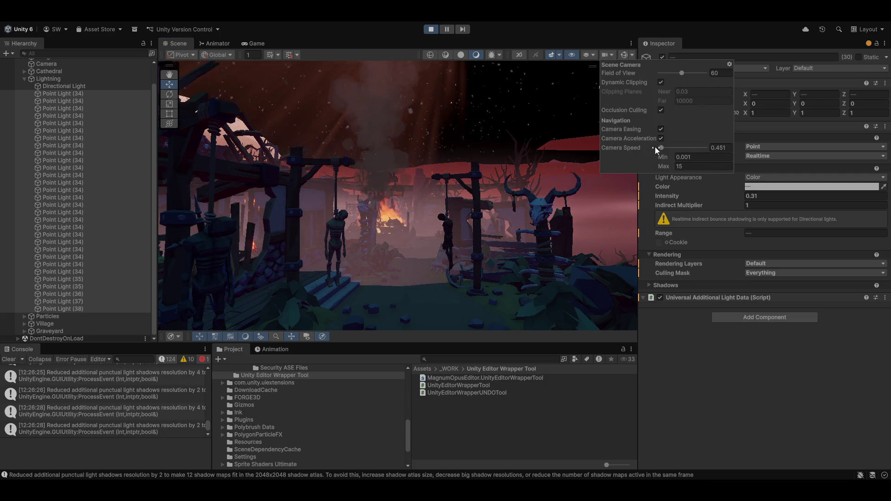
# Step: Set scene camera speed and minimum speed to 0.1, then fly slowly toward the wall posters
pyautogui.click(725, 148)
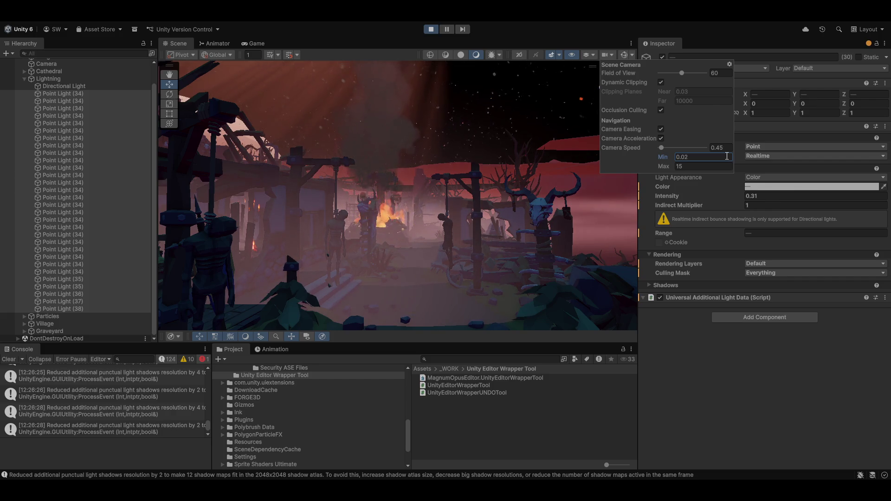
pyautogui.scroll(-5, 398, 195)
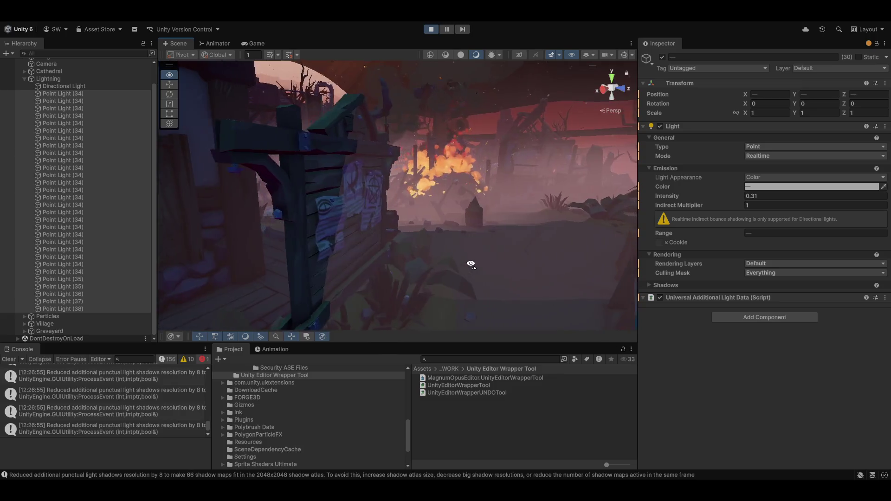
pyautogui.click(612, 55)
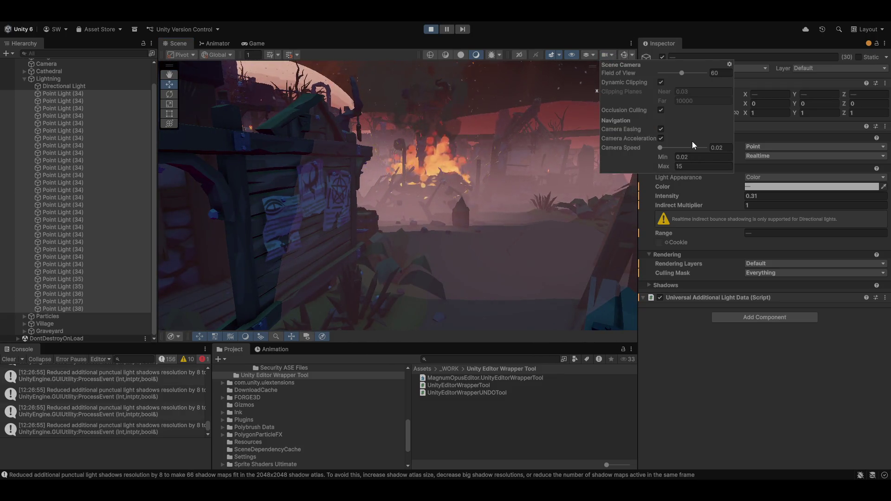
pyautogui.click(701, 158)
pyautogui.write('0')
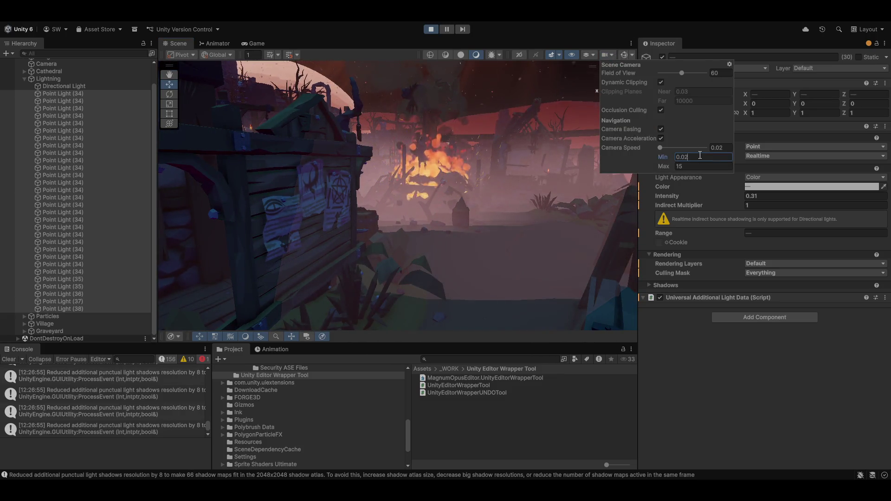
pyautogui.write('.1')
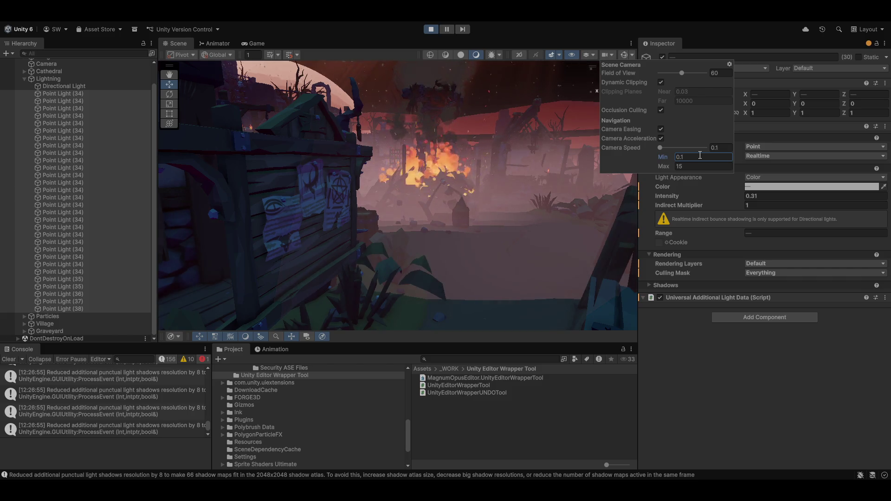
pyautogui.moveTo(358, 163)
pyautogui.mouseDown()
pyautogui.moveTo(570, 195)
pyautogui.moveTo(510, 170)
pyautogui.moveTo(312, 171)
pyautogui.moveTo(320, 171)
pyautogui.mouseUp()
pyautogui.scroll(-2, 517, 187)
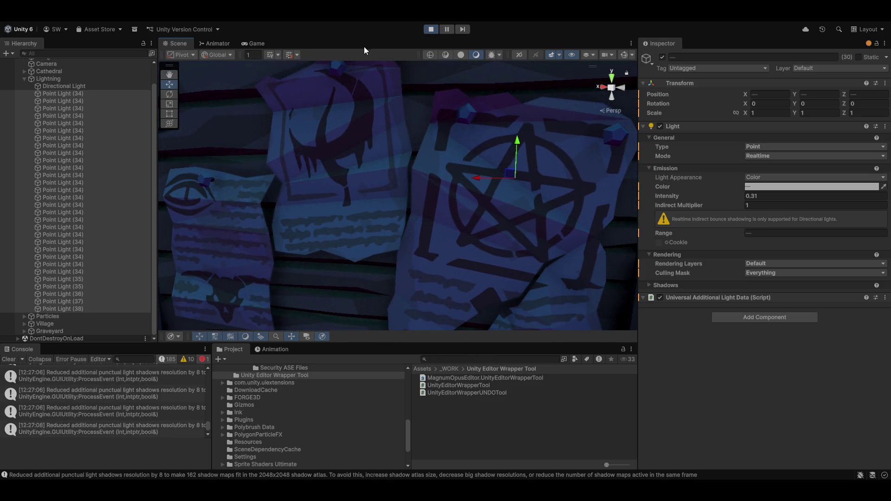
# Step: Fly back from the posters through the burning village and around the skull shrine wall
pyautogui.moveTo(426, 188)
pyautogui.mouseDown()
pyautogui.moveTo(445, 177)
pyautogui.moveTo(342, 198)
pyautogui.moveTo(341, 43)
pyautogui.mouseUp()
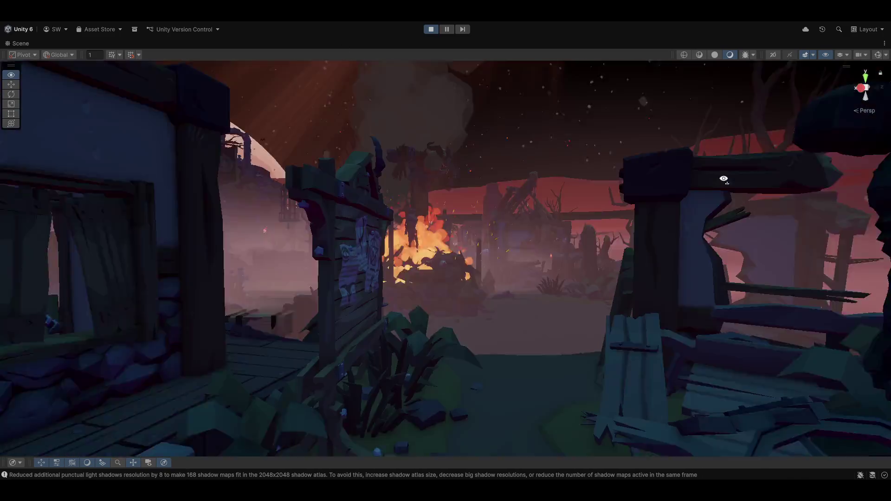
pyautogui.moveTo(720, 175)
pyautogui.mouseDown()
pyautogui.moveTo(730, 168)
pyautogui.moveTo(578, 199)
pyautogui.moveTo(517, 182)
pyautogui.moveTo(594, 131)
pyautogui.moveTo(480, 158)
pyautogui.moveTo(486, 125)
pyautogui.mouseUp()
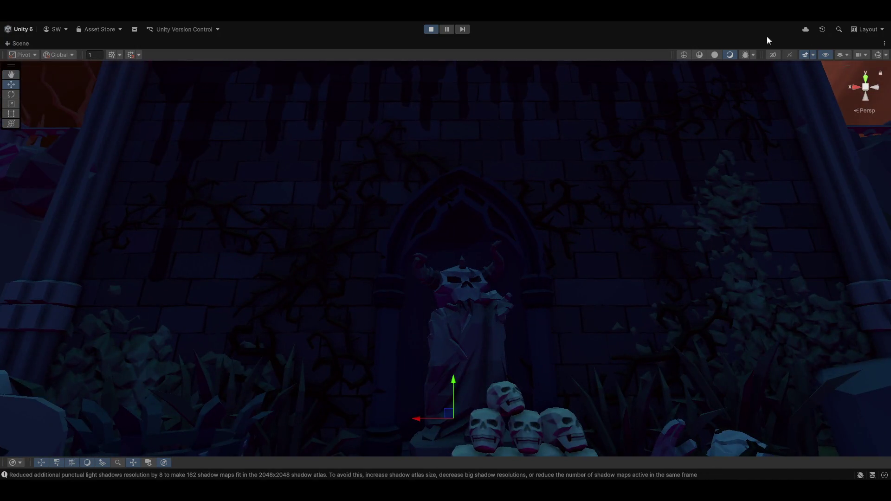
pyautogui.click(864, 55)
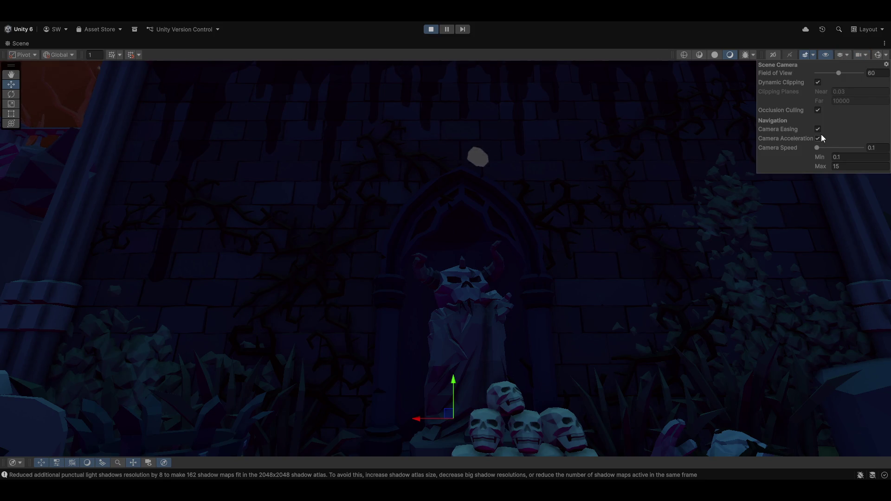
pyautogui.moveTo(602, 193)
pyautogui.mouseDown()
pyautogui.moveTo(609, 167)
pyautogui.moveTo(601, 161)
pyautogui.mouseUp()
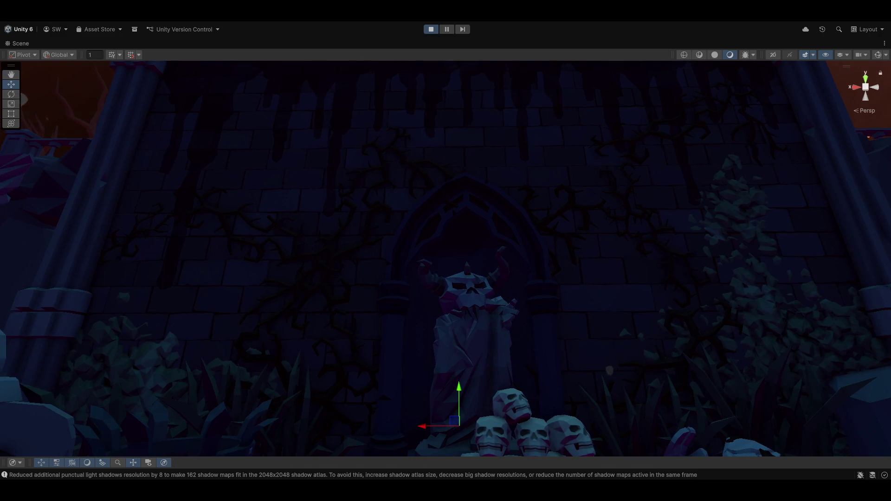
pyautogui.click(848, 55)
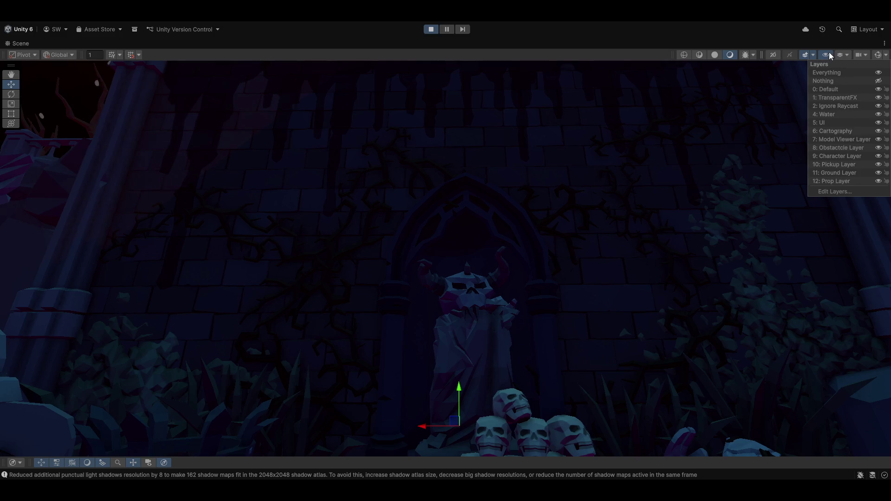
pyautogui.click(859, 55)
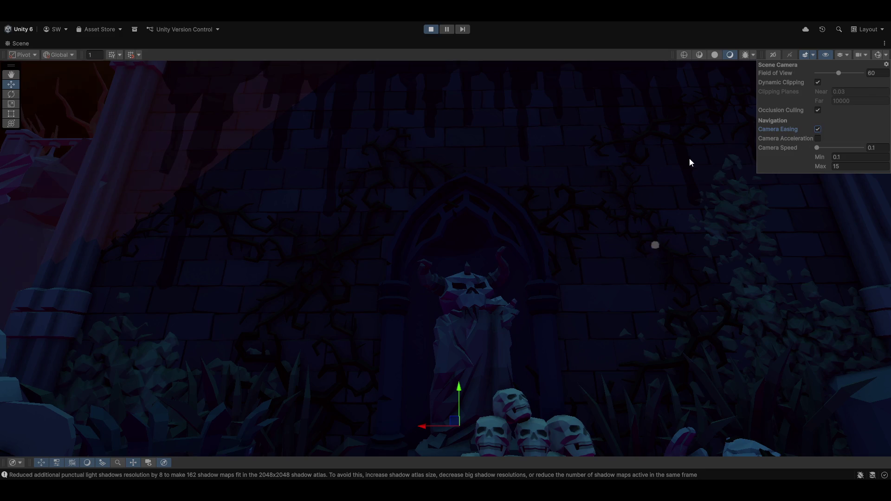
pyautogui.moveTo(690, 162)
pyautogui.mouseDown()
pyautogui.moveTo(36, 246)
pyautogui.moveTo(35, 228)
pyautogui.moveTo(834, 201)
pyautogui.moveTo(20, 179)
pyautogui.moveTo(111, 185)
pyautogui.moveTo(673, 146)
pyautogui.moveTo(686, 127)
pyautogui.moveTo(696, 153)
pyautogui.moveTo(682, 169)
pyautogui.moveTo(577, 189)
pyautogui.moveTo(464, 195)
pyautogui.moveTo(505, 189)
pyautogui.moveTo(610, 249)
pyautogui.moveTo(591, 274)
pyautogui.moveTo(599, 275)
pyautogui.moveTo(478, 256)
pyautogui.moveTo(672, 246)
pyautogui.moveTo(779, 255)
pyautogui.moveTo(565, 238)
pyautogui.mouseUp()
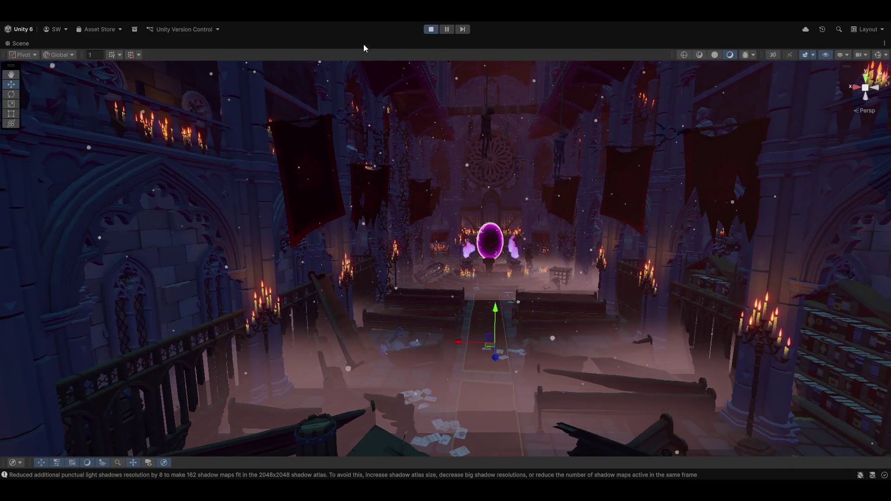
# Step: Restore the editor layout and drag FX_Fog_01 (2) down to Y -3.82
pyautogui.hotkey('shift', 'space')
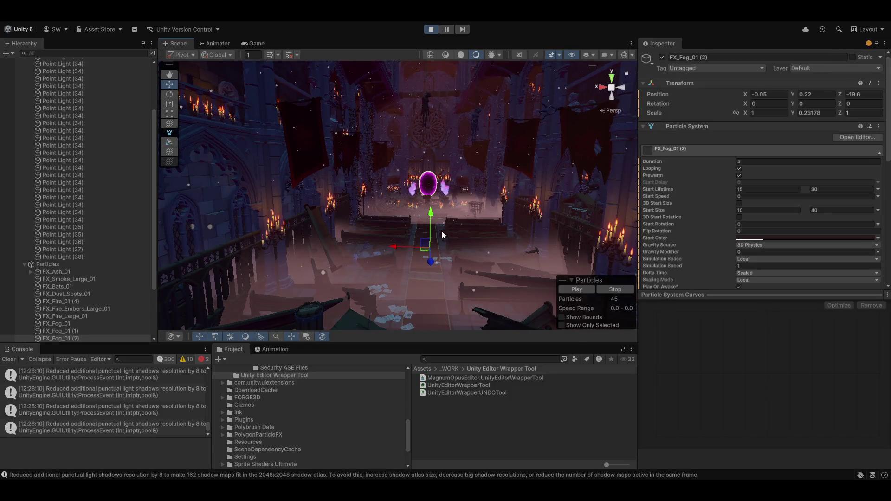
pyautogui.moveTo(429, 216); pyautogui.dragTo(419, 282)
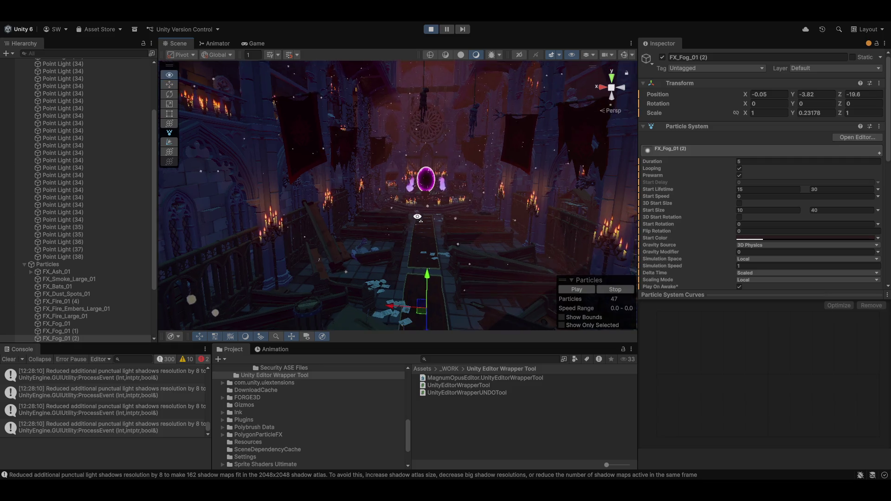
pyautogui.scroll(-5, 55, 279)
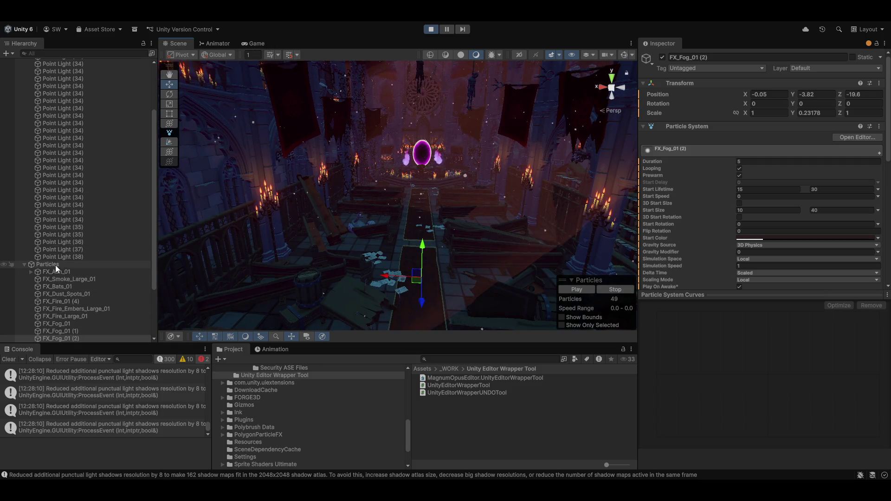
# Step: Deactivate FX_Fog_01, FX_Fog_01 (1) and FX_Fog_01 (2), then view the Game camera
pyautogui.keyDown('shift'); pyautogui.click(63, 257); pyautogui.keyUp('shift')
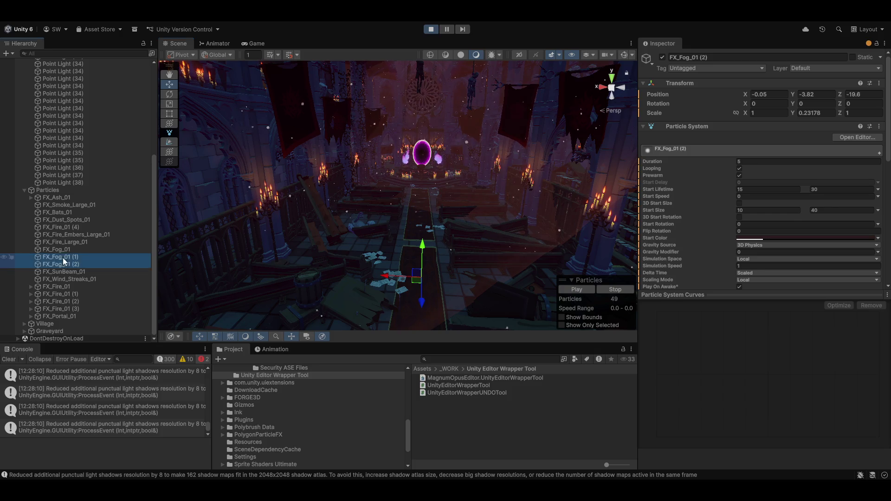
pyautogui.keyDown('shift'); pyautogui.click(65, 250); pyautogui.keyUp('shift')
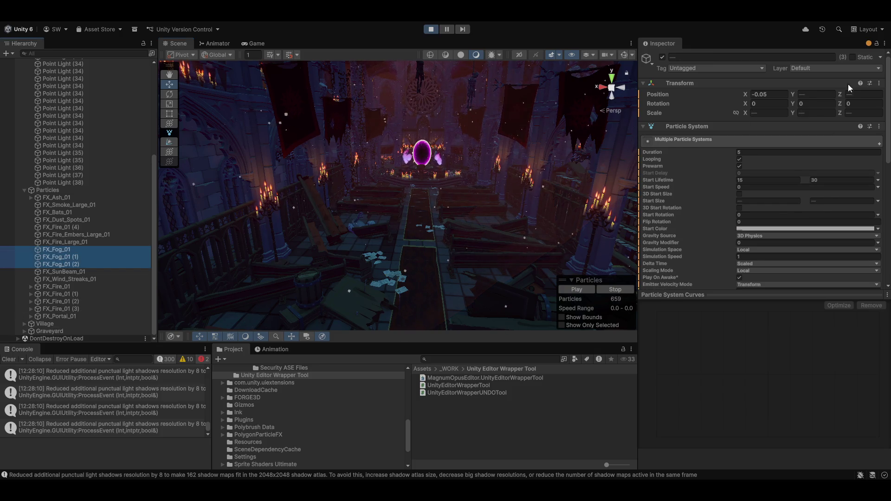
pyautogui.click(662, 57)
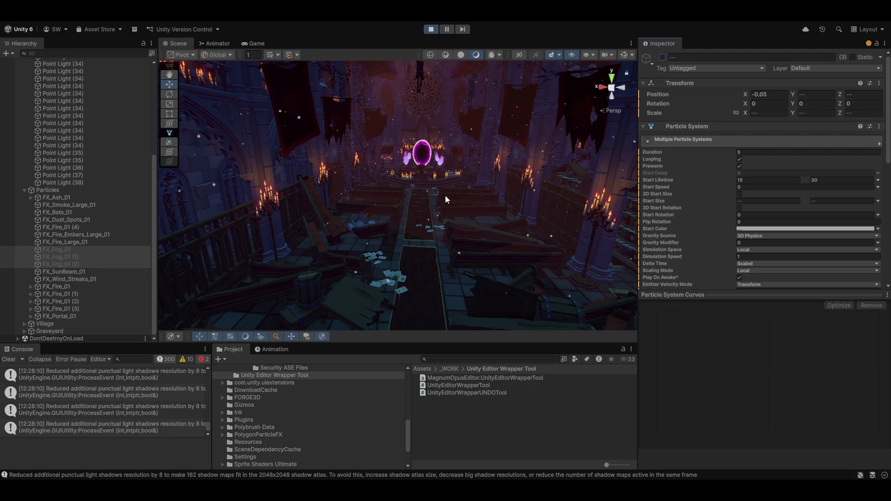
pyautogui.click(251, 43)
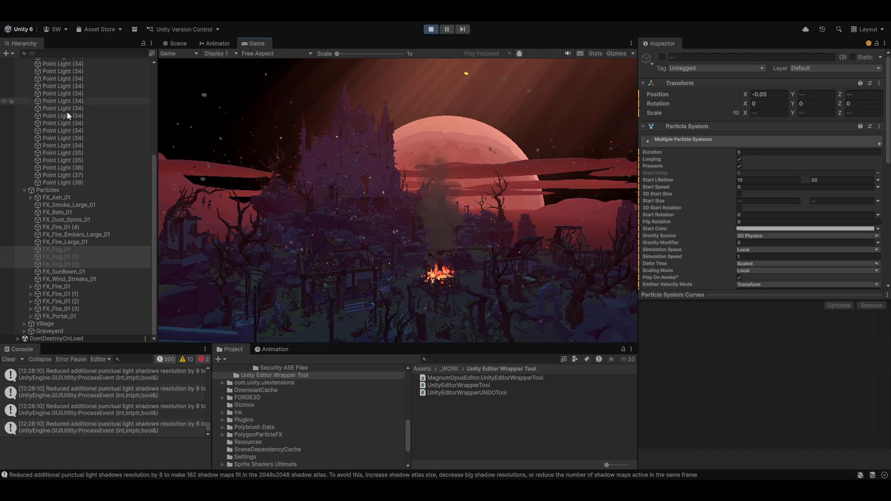
# Step: Set the Directional Light's Rotation X to 187.12 to brighten the sky, then return to Scene view
pyautogui.scroll(7, 51, 140)
pyautogui.click(54, 107)
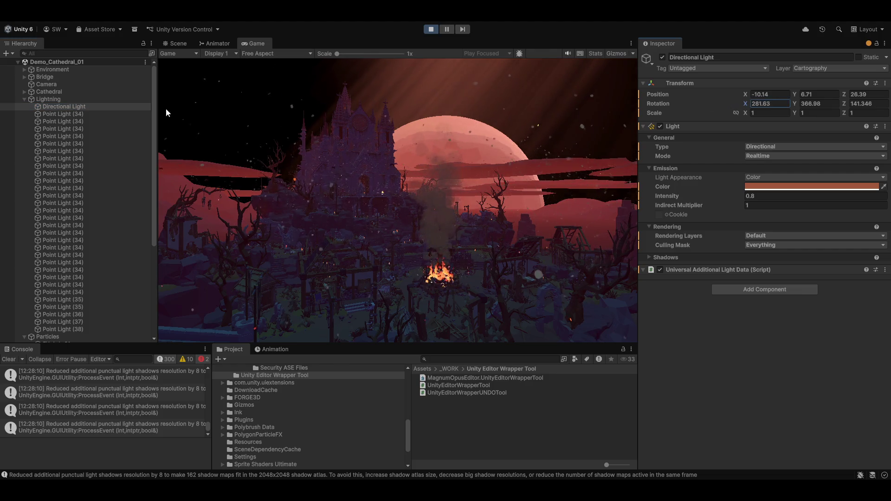
pyautogui.moveTo(745, 103)
pyautogui.mouseDown()
pyautogui.moveTo(781, 127)
pyautogui.moveTo(650, 137)
pyautogui.moveTo(857, 116)
pyautogui.mouseUp()
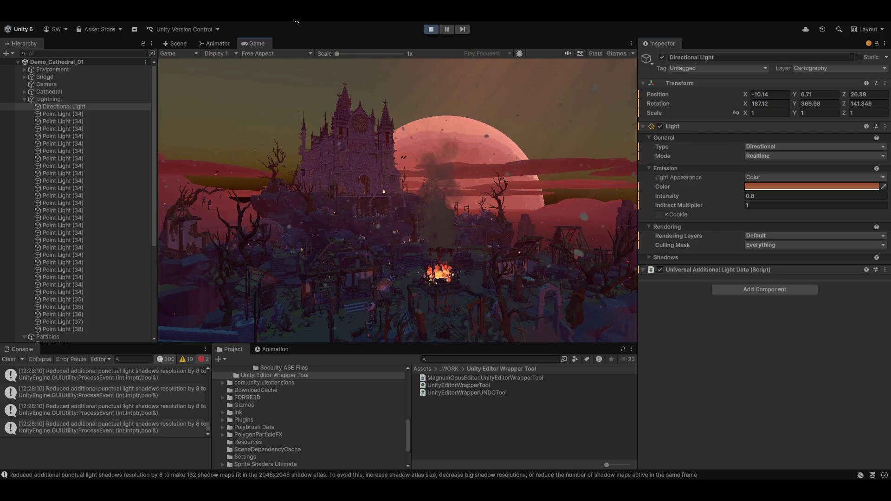
pyautogui.click(166, 41)
# Step: Maximize the Scene view and fly down over the carpet, looking up toward the tall window
pyautogui.press('f')
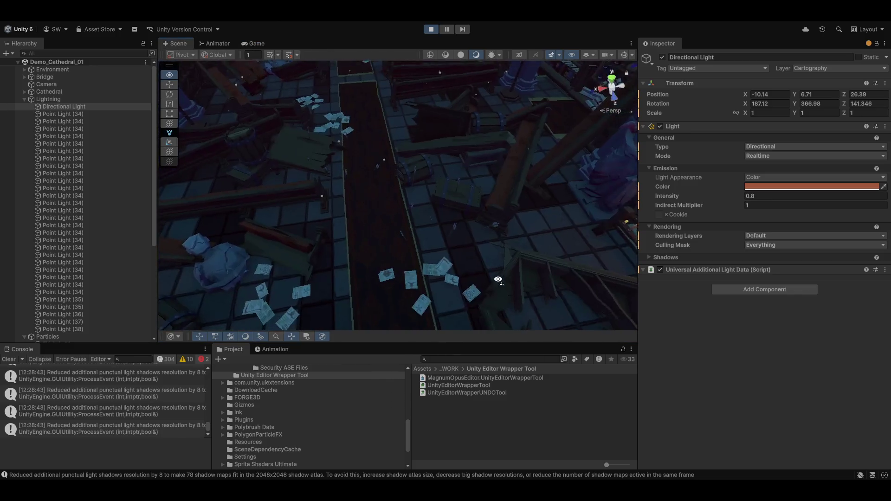
pyautogui.hotkey('shift', 'space')
pyautogui.moveTo(427, 230)
pyautogui.mouseDown()
pyautogui.moveTo(417, 275)
pyautogui.moveTo(397, 130)
pyautogui.mouseUp()
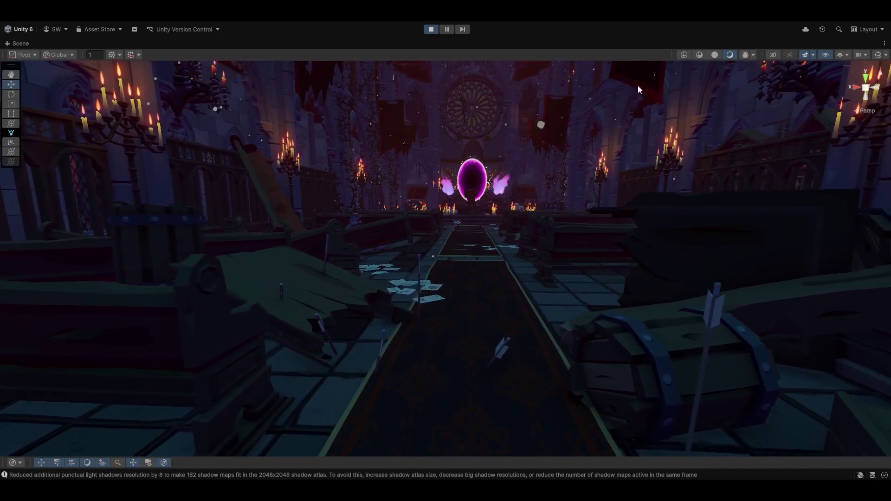
pyautogui.click(846, 55)
pyautogui.click(786, 48)
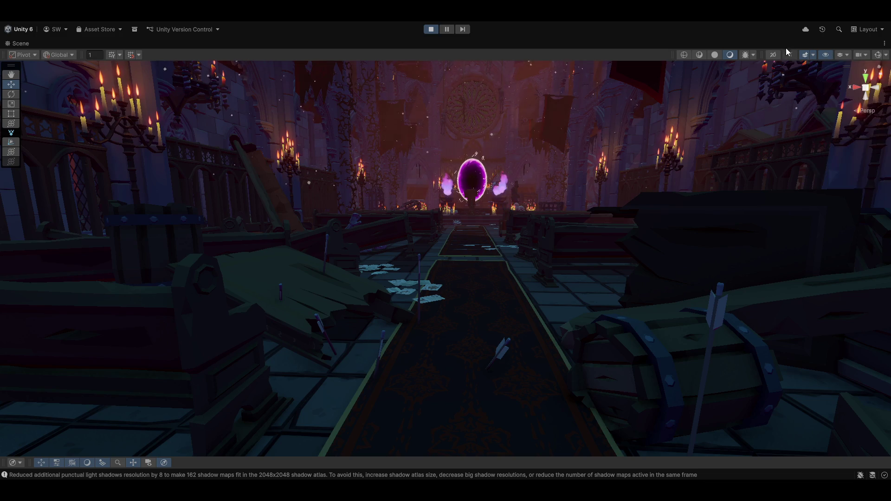
pyautogui.click(813, 55)
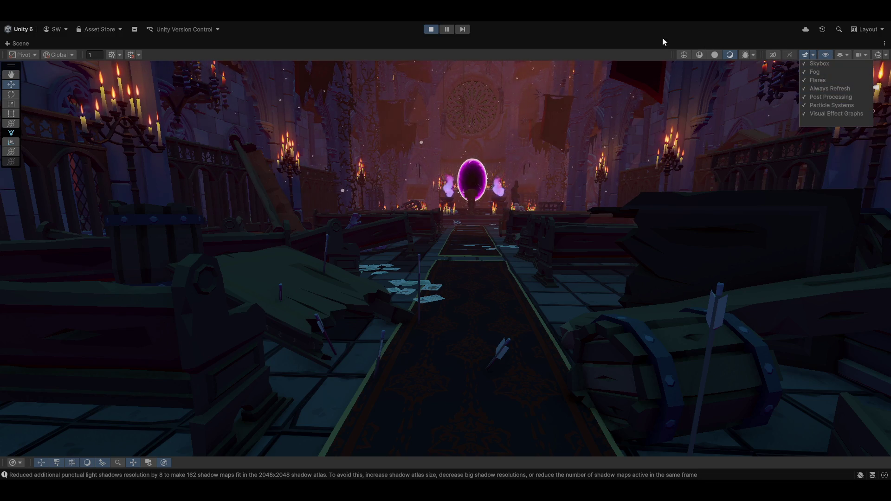
pyautogui.moveTo(528, 151)
pyautogui.mouseDown()
pyautogui.moveTo(341, 206)
pyautogui.moveTo(249, 124)
pyautogui.moveTo(277, 94)
pyautogui.moveTo(466, 135)
pyautogui.moveTo(514, 205)
pyautogui.mouseUp()
# Step: Uncheck Fog in the Scene view effects menu and orbit closer to the glowing portal
pyautogui.click(847, 55)
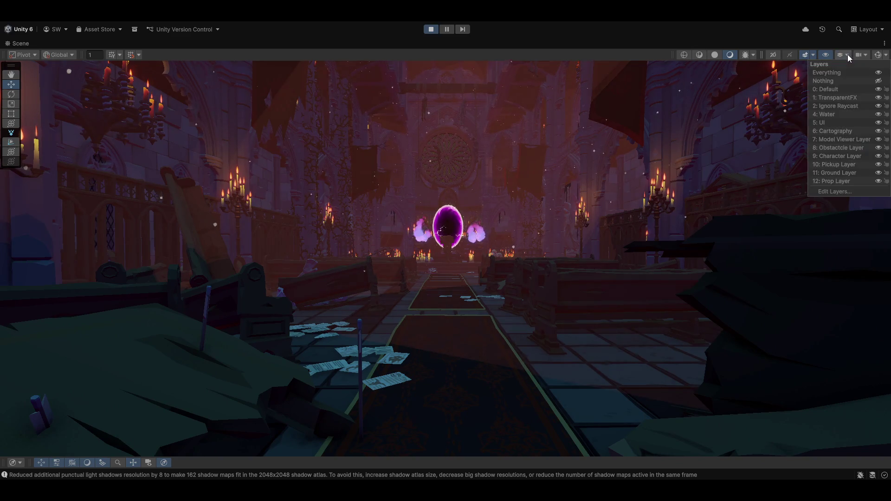
pyautogui.click(813, 55)
pyautogui.click(814, 54)
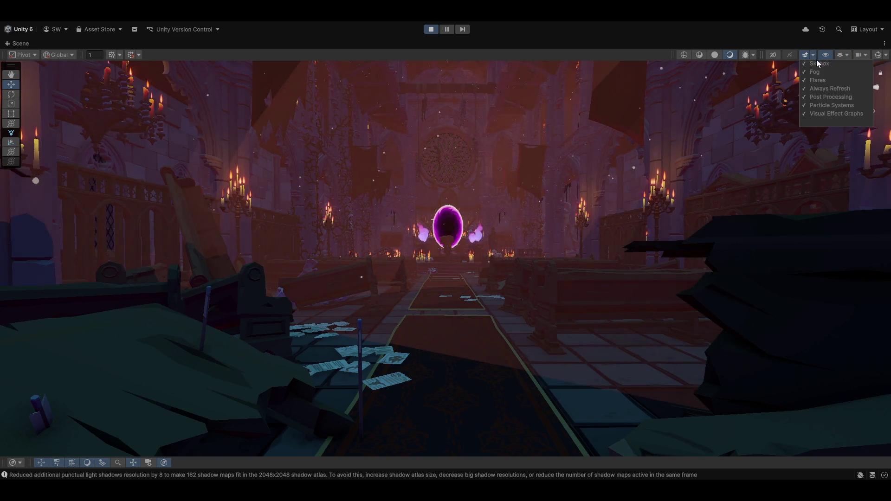
pyautogui.click(817, 72)
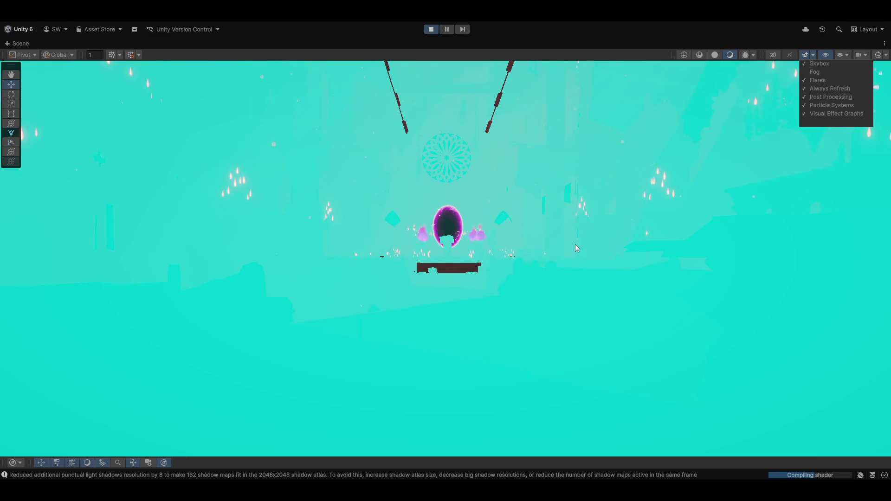
pyautogui.moveTo(576, 246)
pyautogui.mouseDown()
pyautogui.moveTo(549, 238)
pyautogui.moveTo(574, 251)
pyautogui.moveTo(524, 260)
pyautogui.moveTo(546, 234)
pyautogui.moveTo(583, 235)
pyautogui.moveTo(577, 264)
pyautogui.moveTo(417, 243)
pyautogui.moveTo(593, 253)
pyautogui.moveTo(491, 246)
pyautogui.moveTo(513, 235)
pyautogui.moveTo(466, 229)
pyautogui.moveTo(337, 225)
pyautogui.moveTo(466, 214)
pyautogui.moveTo(743, 228)
pyautogui.moveTo(475, 220)
pyautogui.moveTo(487, 139)
pyautogui.moveTo(485, 195)
pyautogui.moveTo(496, 131)
pyautogui.moveTo(523, 79)
pyautogui.moveTo(521, 120)
pyautogui.moveTo(476, 258)
pyautogui.moveTo(476, 232)
pyautogui.moveTo(339, 231)
pyautogui.moveTo(325, 220)
pyautogui.moveTo(451, 204)
pyautogui.moveTo(480, 282)
pyautogui.moveTo(482, 260)
pyautogui.moveTo(531, 273)
pyautogui.moveTo(547, 308)
pyautogui.moveTo(179, 272)
pyautogui.moveTo(82, 299)
pyautogui.moveTo(882, 208)
pyautogui.moveTo(127, 308)
pyautogui.moveTo(294, 296)
pyautogui.mouseUp()
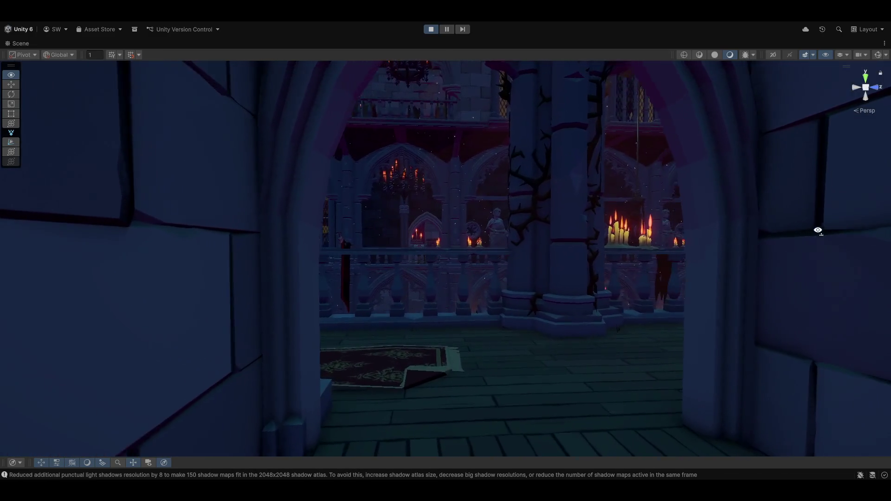
# Step: Fly forward through the hall to the upper study's arched double doors
pyautogui.moveTo(816, 231)
pyautogui.mouseDown()
pyautogui.moveTo(523, 225)
pyautogui.moveTo(541, 218)
pyautogui.moveTo(62, 226)
pyautogui.moveTo(745, 191)
pyautogui.moveTo(789, 196)
pyautogui.moveTo(780, 249)
pyautogui.moveTo(789, 265)
pyautogui.moveTo(812, 241)
pyautogui.moveTo(668, 262)
pyautogui.moveTo(615, 248)
pyautogui.mouseUp()
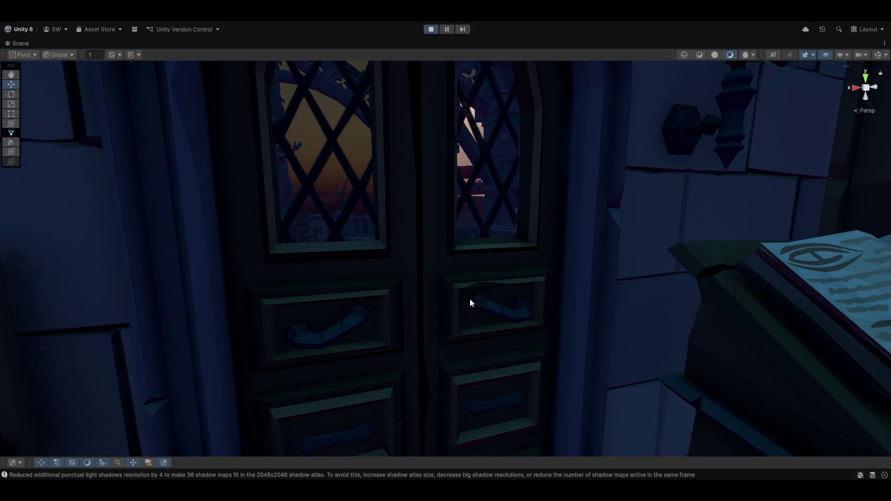
# Step: Select the library door, frame it, and rotate it with the Rotate tool
pyautogui.click(469, 303)
pyautogui.press('f')
pyautogui.moveTo(467, 310)
pyautogui.mouseDown()
pyautogui.moveTo(444, 300)
pyautogui.moveTo(478, 333)
pyautogui.moveTo(470, 361)
pyautogui.moveTo(403, 349)
pyautogui.mouseUp()
pyautogui.press('e')
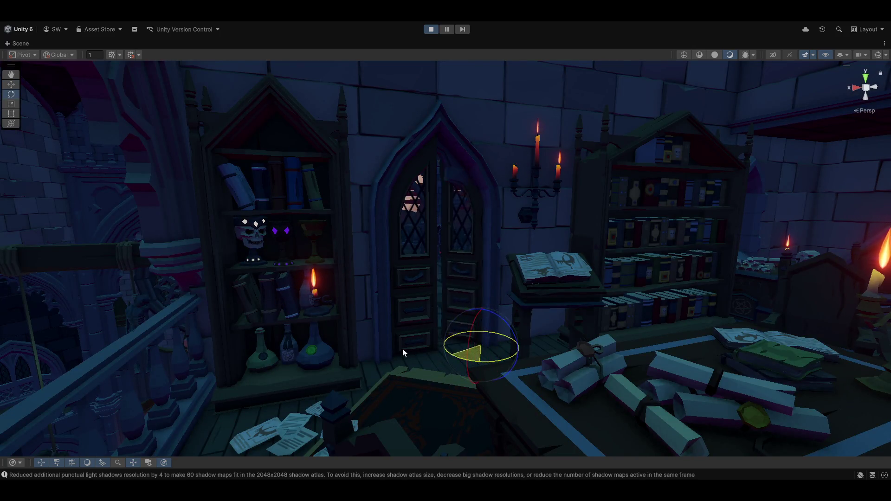
pyautogui.moveTo(352, 332); pyautogui.dragTo(353, 333)
# Step: Fly along the moonlit balcony and down into the courtyard past the hut to the castle door
pyautogui.scroll(-5, 531, 318)
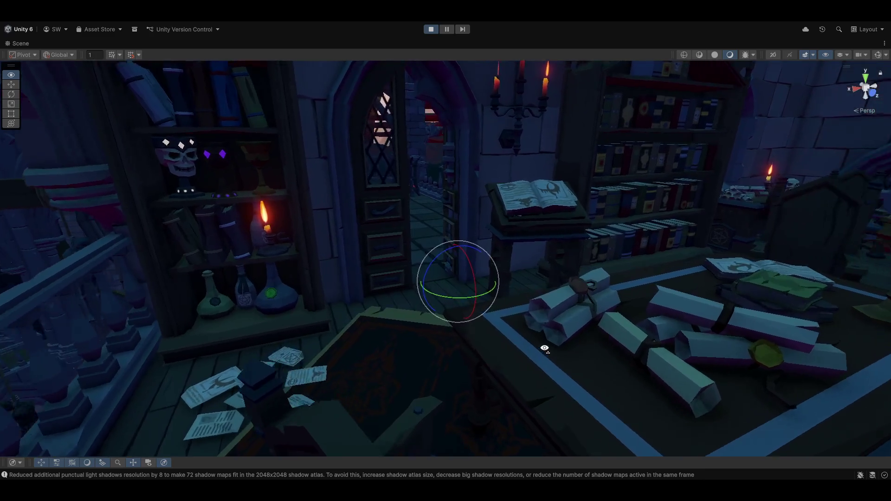
pyautogui.scroll(-5, 536, 328)
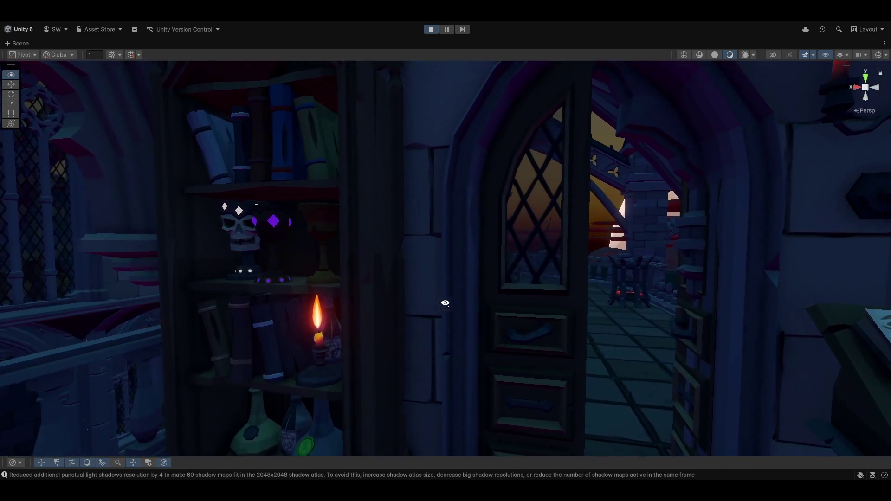
pyautogui.press('d')
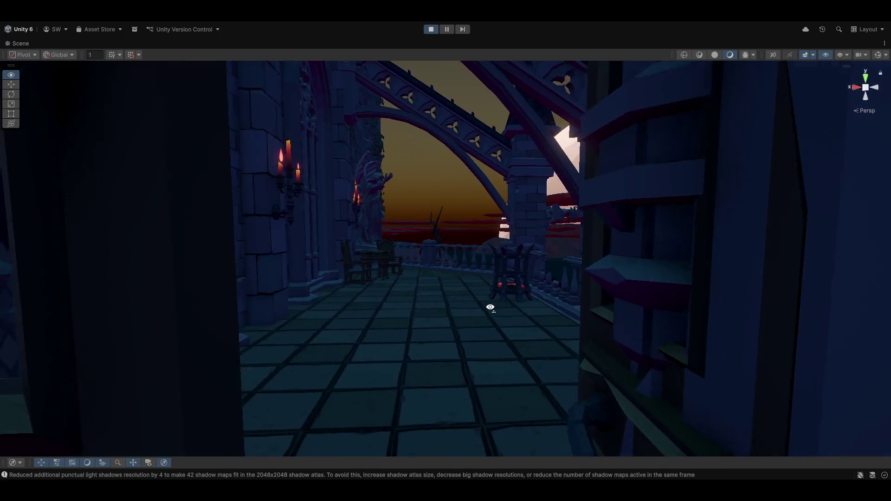
pyautogui.moveTo(490, 307)
pyautogui.mouseDown()
pyautogui.moveTo(625, 300)
pyautogui.moveTo(586, 281)
pyautogui.mouseUp()
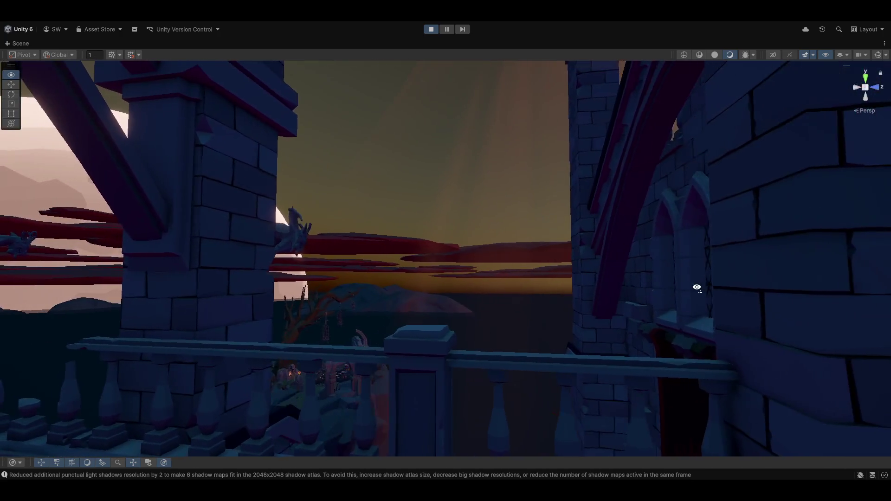
pyautogui.moveTo(697, 287); pyautogui.dragTo(560, 274)
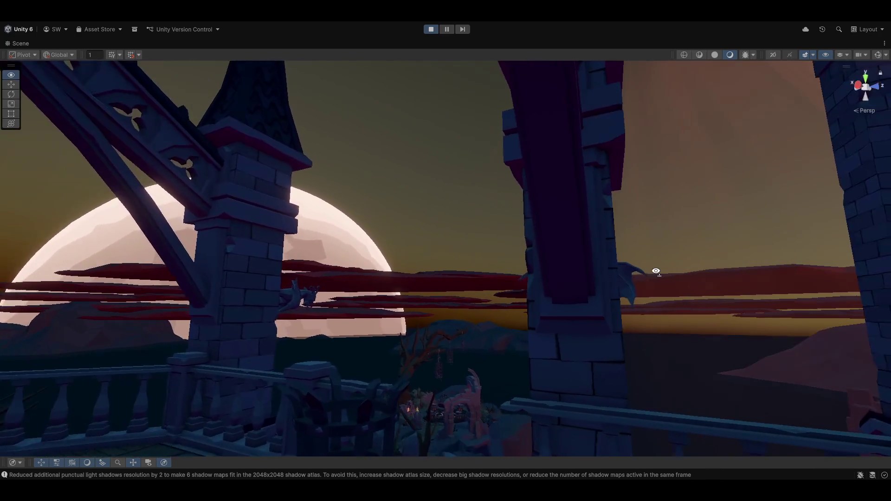
pyautogui.moveTo(654, 271); pyautogui.dragTo(644, 310)
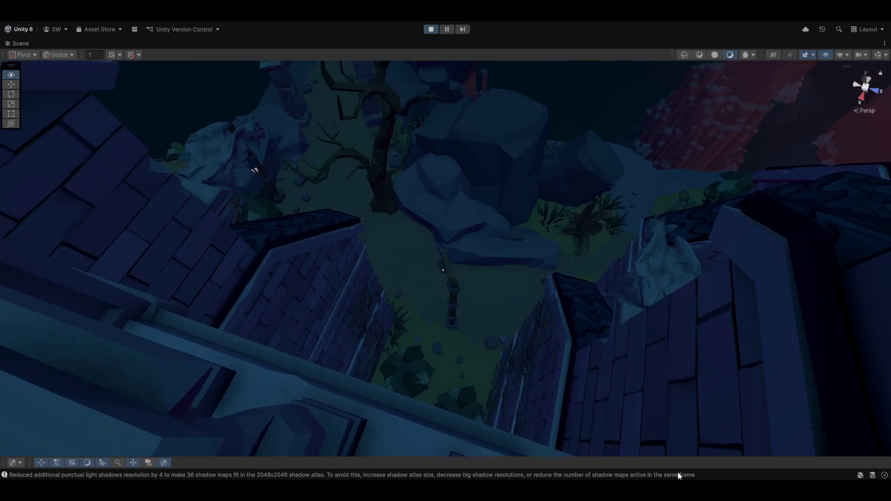
pyautogui.moveTo(679, 475)
pyautogui.mouseDown()
pyautogui.moveTo(742, 389)
pyautogui.moveTo(772, 222)
pyautogui.moveTo(666, 350)
pyautogui.moveTo(577, 408)
pyautogui.moveTo(580, 416)
pyautogui.moveTo(499, 478)
pyautogui.mouseUp()
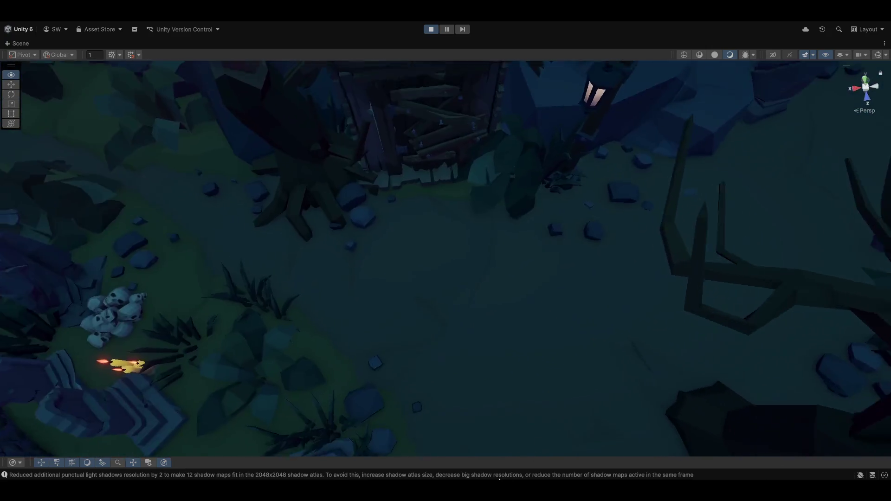
pyautogui.moveTo(517, 377)
pyautogui.mouseDown()
pyautogui.moveTo(517, 285)
pyautogui.moveTo(441, 258)
pyautogui.moveTo(736, 294)
pyautogui.moveTo(688, 302)
pyautogui.moveTo(676, 292)
pyautogui.moveTo(825, 274)
pyautogui.moveTo(96, 270)
pyautogui.moveTo(160, 214)
pyautogui.moveTo(75, 294)
pyautogui.moveTo(122, 288)
pyautogui.moveTo(213, 314)
pyautogui.mouseUp()
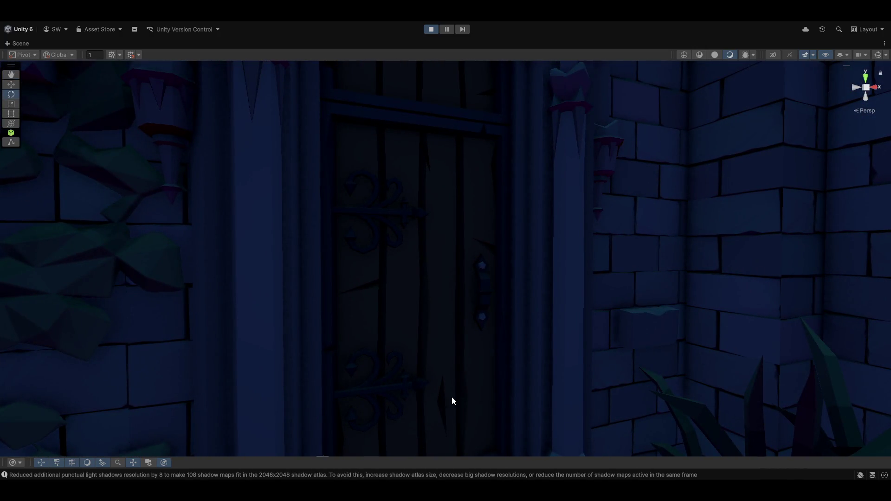
# Step: Select the castle side door and swing it open
pyautogui.click(452, 398)
pyautogui.press('f')
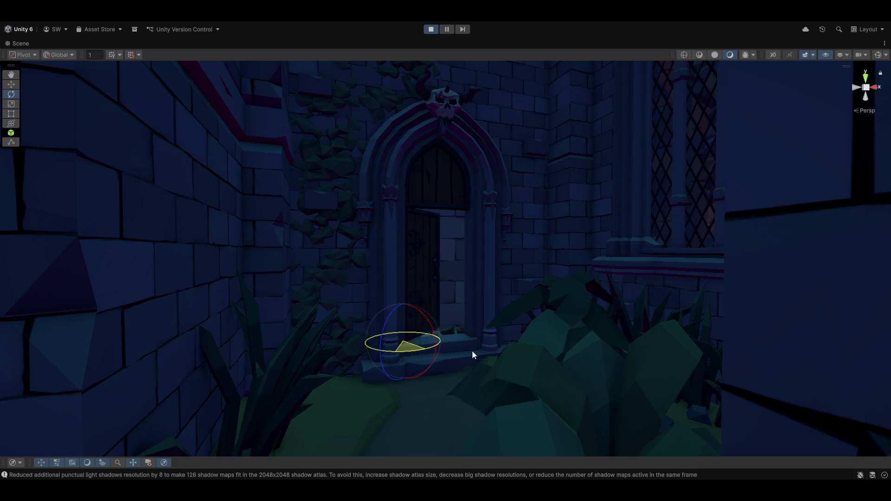
pyautogui.moveTo(513, 353)
pyautogui.mouseDown()
pyautogui.moveTo(499, 312)
pyautogui.moveTo(515, 330)
pyautogui.moveTo(503, 324)
pyautogui.moveTo(489, 333)
pyautogui.moveTo(477, 361)
pyautogui.moveTo(591, 325)
pyautogui.moveTo(612, 303)
pyautogui.moveTo(695, 309)
pyautogui.moveTo(511, 312)
pyautogui.moveTo(274, 344)
pyautogui.moveTo(268, 310)
pyautogui.moveTo(506, 334)
pyautogui.moveTo(487, 326)
pyautogui.moveTo(169, 334)
pyautogui.moveTo(149, 330)
pyautogui.moveTo(146, 314)
pyautogui.moveTo(40, 290)
pyautogui.moveTo(42, 323)
pyautogui.moveTo(30, 298)
pyautogui.moveTo(16, 307)
pyautogui.moveTo(842, 314)
pyautogui.moveTo(813, 352)
pyautogui.moveTo(820, 334)
pyautogui.moveTo(833, 332)
pyautogui.moveTo(480, 260)
pyautogui.mouseUp()
# Step: Move closer to the boarded shack, rotate its door open, and fly toward the figure inside
pyautogui.press('e')
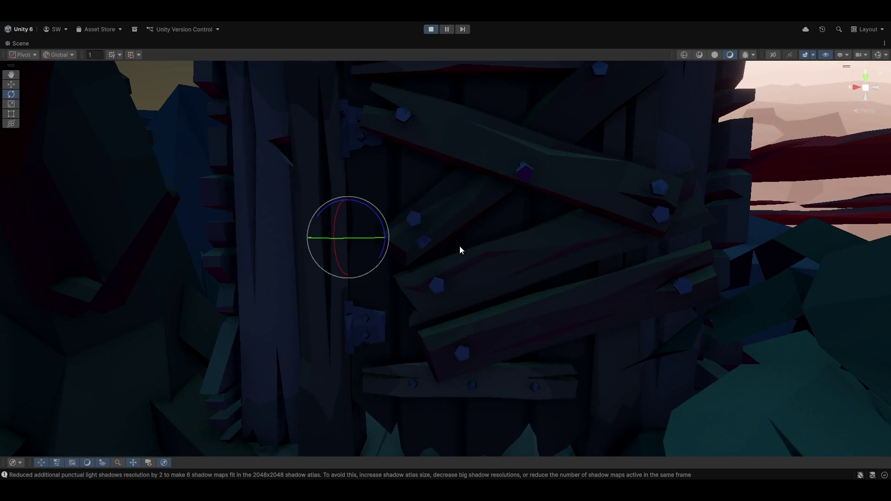
pyautogui.scroll(-5, 459, 250)
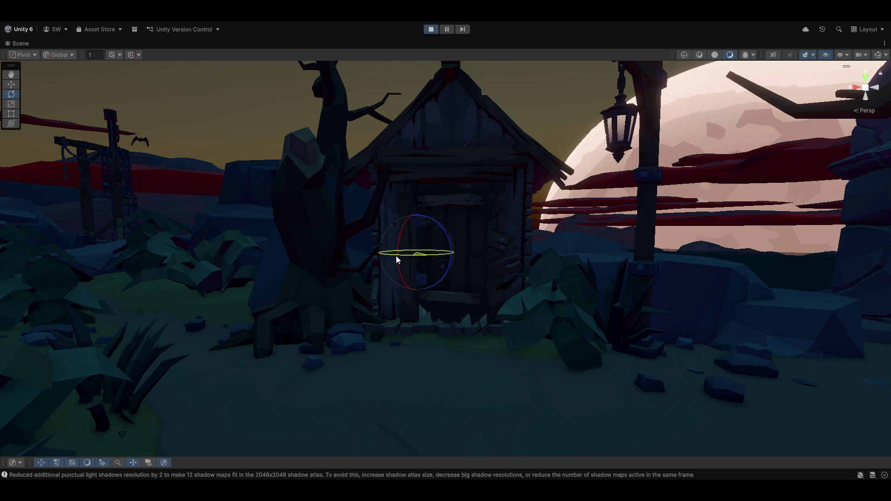
pyautogui.moveTo(418, 283)
pyautogui.mouseDown()
pyautogui.moveTo(453, 294)
pyautogui.moveTo(454, 259)
pyautogui.moveTo(444, 306)
pyautogui.mouseUp()
pyautogui.press('w')
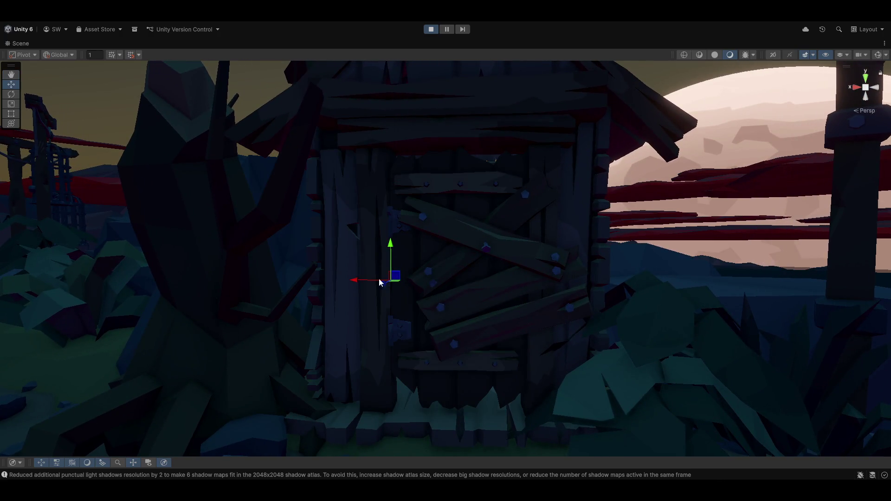
pyautogui.press('e')
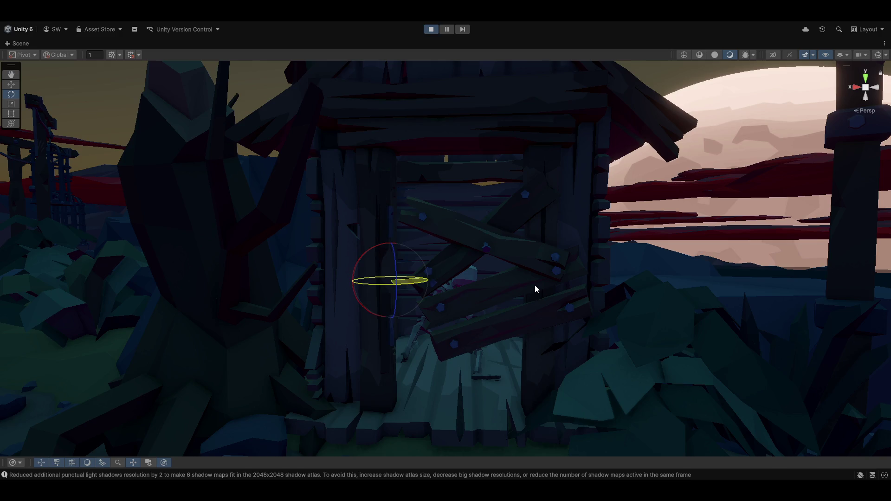
pyautogui.moveTo(511, 295)
pyautogui.mouseDown()
pyautogui.moveTo(515, 280)
pyautogui.moveTo(471, 254)
pyautogui.moveTo(667, 272)
pyautogui.mouseUp()
pyautogui.moveTo(681, 439)
pyautogui.mouseDown()
pyautogui.moveTo(680, 408)
pyautogui.moveTo(487, 364)
pyautogui.moveTo(567, 392)
pyautogui.moveTo(434, 401)
pyautogui.moveTo(641, 383)
pyautogui.moveTo(679, 355)
pyautogui.moveTo(687, 370)
pyautogui.moveTo(826, 371)
pyautogui.moveTo(26, 372)
pyautogui.moveTo(876, 295)
pyautogui.moveTo(697, 282)
pyautogui.moveTo(611, 338)
pyautogui.moveTo(611, 362)
pyautogui.moveTo(602, 356)
pyautogui.mouseUp()
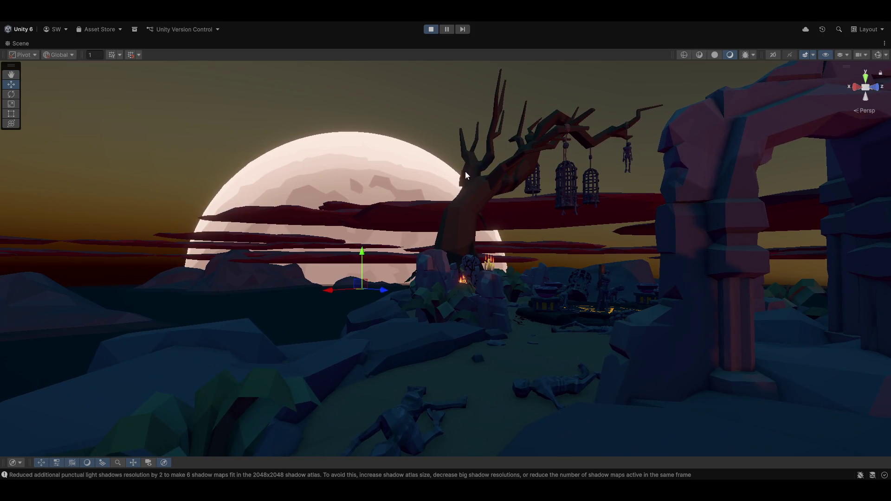
# Step: Drag the moon lower in the sky and frame the view around it
pyautogui.moveTo(365, 255)
pyautogui.mouseDown()
pyautogui.moveTo(364, 82)
pyautogui.moveTo(341, 273)
pyautogui.mouseUp()
pyautogui.press('f')
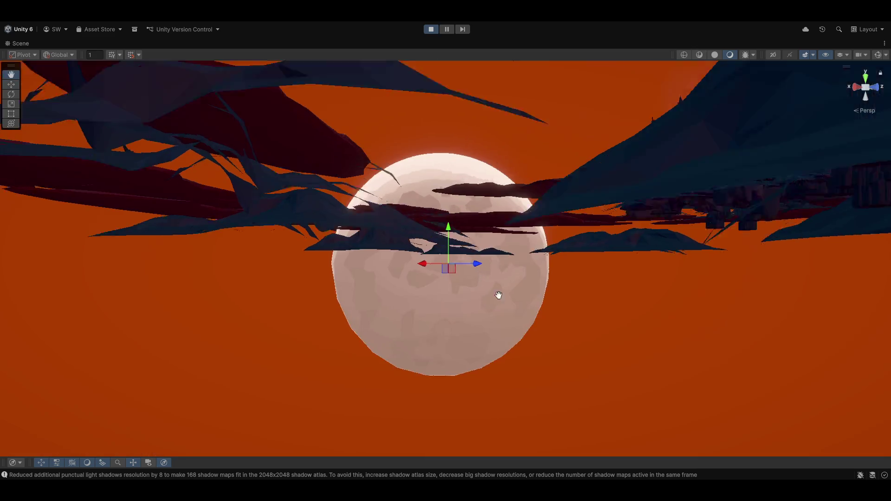
pyautogui.moveTo(497, 294)
pyautogui.mouseDown()
pyautogui.moveTo(228, 303)
pyautogui.moveTo(465, 291)
pyautogui.moveTo(277, 314)
pyautogui.moveTo(524, 314)
pyautogui.moveTo(240, 271)
pyautogui.moveTo(376, 243)
pyautogui.moveTo(472, 277)
pyautogui.moveTo(534, 259)
pyautogui.moveTo(528, 286)
pyautogui.moveTo(580, 281)
pyautogui.moveTo(620, 315)
pyautogui.moveTo(545, 284)
pyautogui.moveTo(477, 315)
pyautogui.moveTo(295, 342)
pyautogui.moveTo(360, 311)
pyautogui.moveTo(446, 328)
pyautogui.moveTo(428, 351)
pyautogui.moveTo(359, 337)
pyautogui.moveTo(477, 378)
pyautogui.moveTo(537, 370)
pyautogui.moveTo(493, 374)
pyautogui.moveTo(514, 355)
pyautogui.moveTo(624, 358)
pyautogui.moveTo(680, 346)
pyautogui.mouseUp()
# Step: Fly across the graveyard to the boarded, padlocked crypt door
pyautogui.scroll(-4, 520, 354)
pyautogui.scroll(-5, 672, 342)
pyautogui.moveTo(473, 356)
pyautogui.mouseDown()
pyautogui.moveTo(515, 332)
pyautogui.moveTo(500, 277)
pyautogui.moveTo(690, 276)
pyautogui.moveTo(589, 282)
pyautogui.moveTo(574, 275)
pyautogui.mouseUp()
pyautogui.scroll(-5, 452, 278)
pyautogui.scroll(-5, 452, 291)
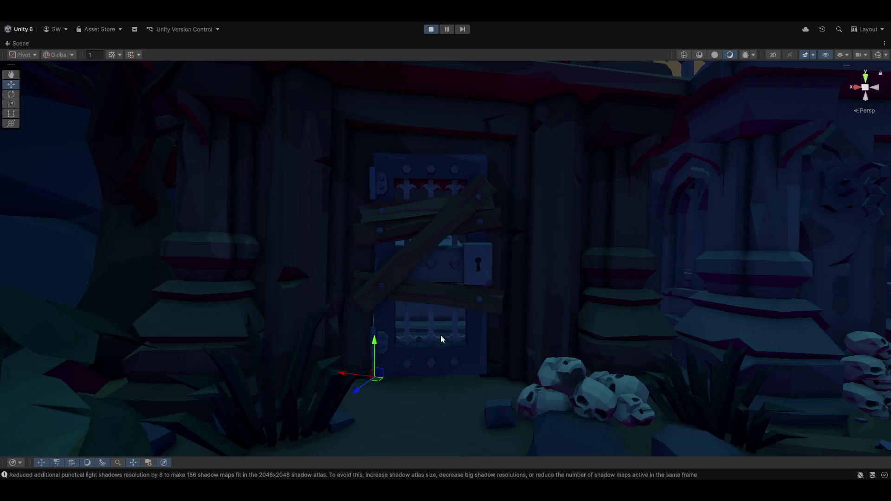
# Step: Swing the boarded crypt door open and fly in past the gate toward the altar
pyautogui.moveTo(384, 387)
pyautogui.mouseDown()
pyautogui.moveTo(369, 397)
pyautogui.moveTo(281, 399)
pyautogui.mouseUp()
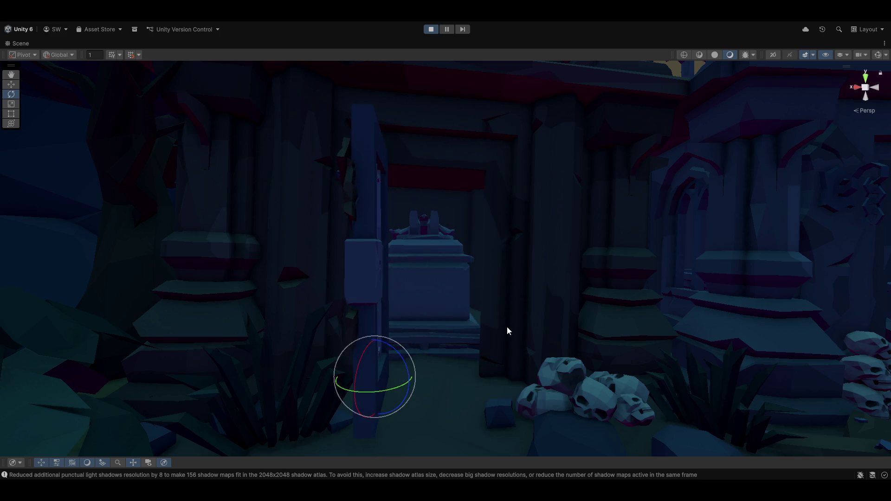
pyautogui.moveTo(507, 330)
pyautogui.mouseDown()
pyautogui.moveTo(523, 308)
pyautogui.moveTo(460, 322)
pyautogui.moveTo(456, 290)
pyautogui.moveTo(459, 315)
pyautogui.mouseUp()
pyautogui.press('w')
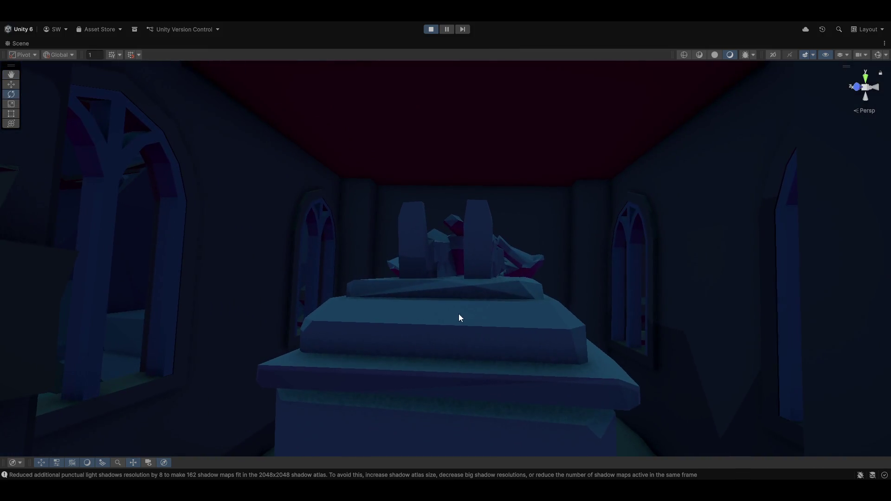
# Step: Select the crystal on the altar with the Move tool and reframe the view on it
pyautogui.click(460, 291)
pyautogui.press('w')
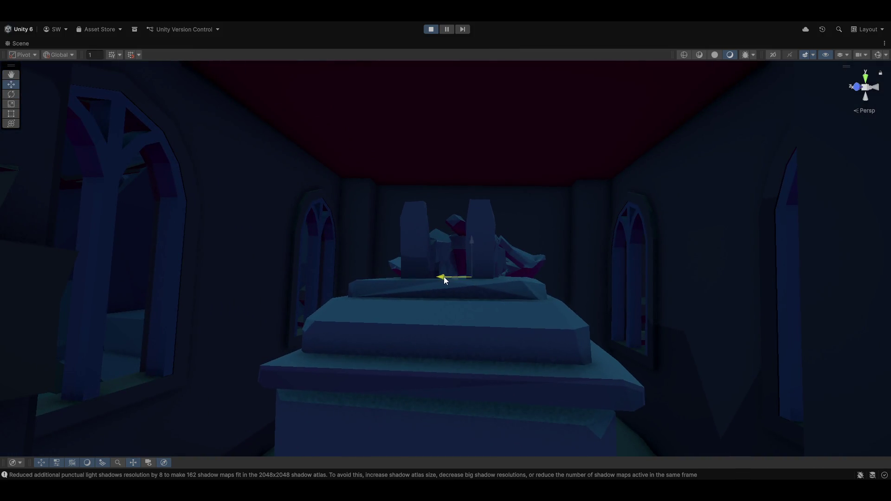
pyautogui.moveTo(444, 277)
pyautogui.mouseDown()
pyautogui.moveTo(527, 282)
pyautogui.moveTo(545, 352)
pyautogui.moveTo(565, 371)
pyautogui.moveTo(589, 356)
pyautogui.moveTo(547, 340)
pyautogui.moveTo(611, 360)
pyautogui.moveTo(567, 405)
pyautogui.moveTo(23, 400)
pyautogui.moveTo(100, 367)
pyautogui.moveTo(36, 368)
pyautogui.moveTo(23, 338)
pyautogui.moveTo(29, 326)
pyautogui.moveTo(135, 314)
pyautogui.moveTo(20, 314)
pyautogui.moveTo(158, 331)
pyautogui.moveTo(243, 310)
pyautogui.moveTo(233, 332)
pyautogui.moveTo(198, 332)
pyautogui.mouseUp()
pyautogui.press('w')
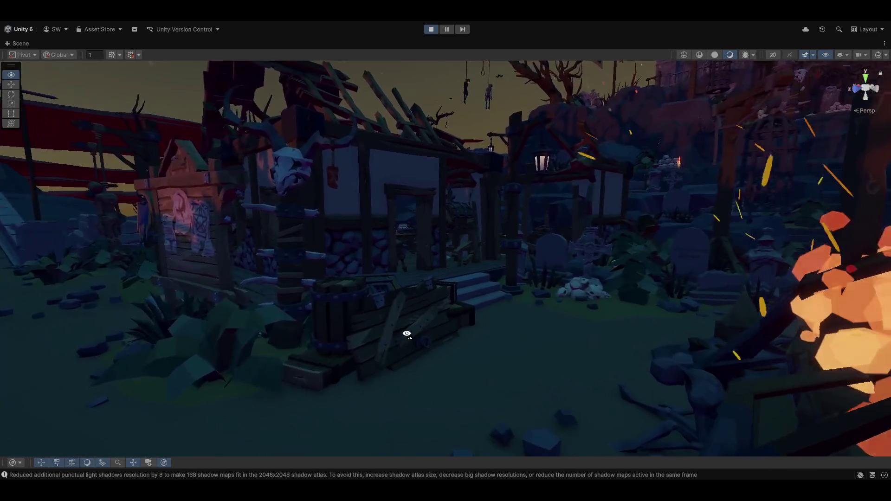
# Step: Fly left past the village notice board and posts into the candlelit table interior
pyautogui.press('w')
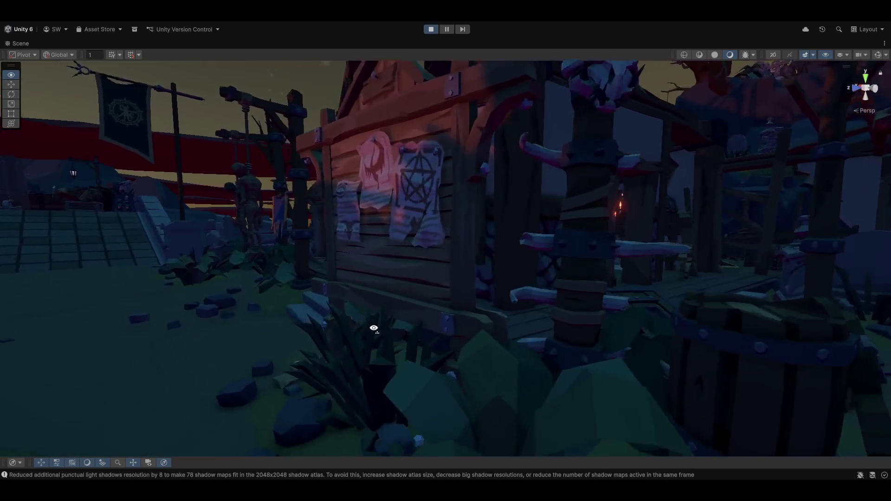
pyautogui.press('a')
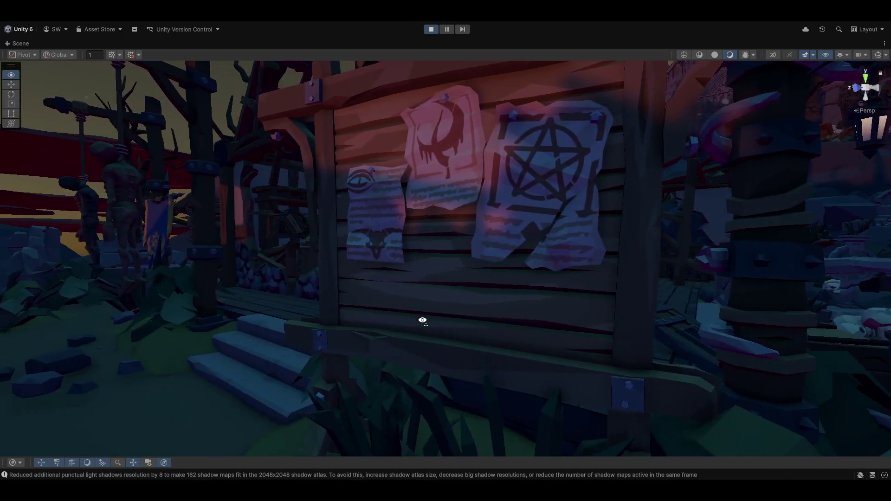
pyautogui.press('a')
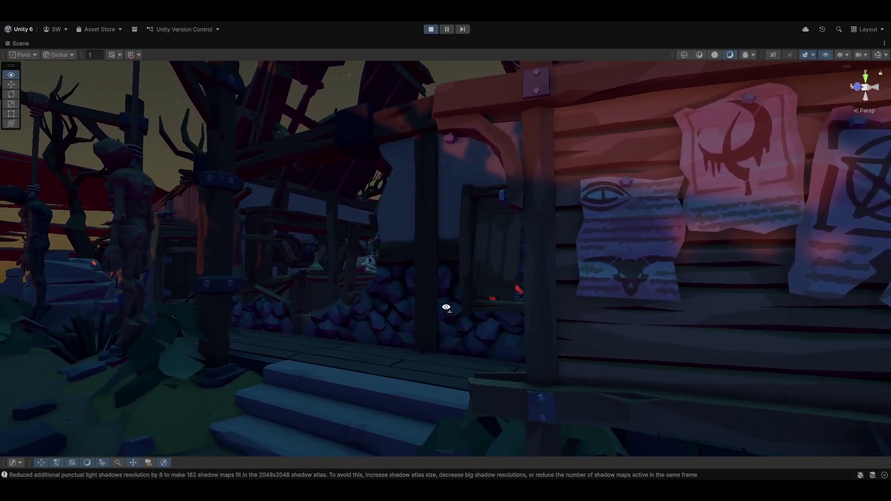
pyautogui.press('a')
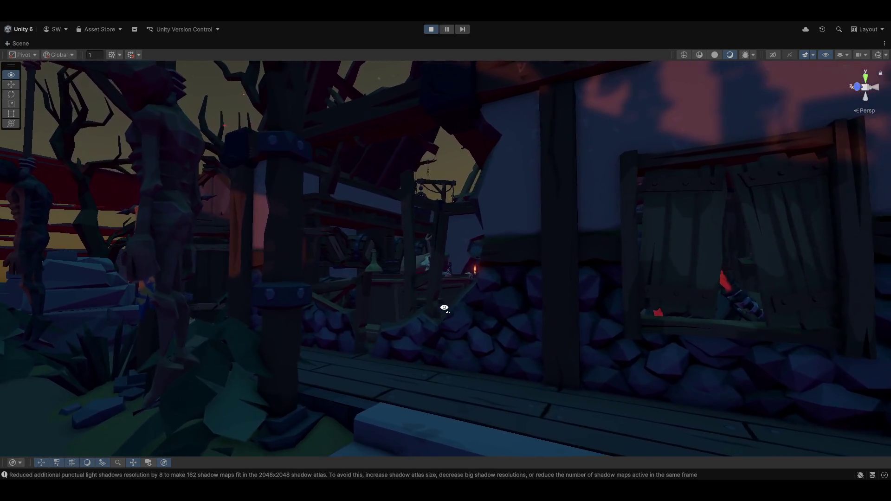
pyautogui.press('a')
pyautogui.press('a')
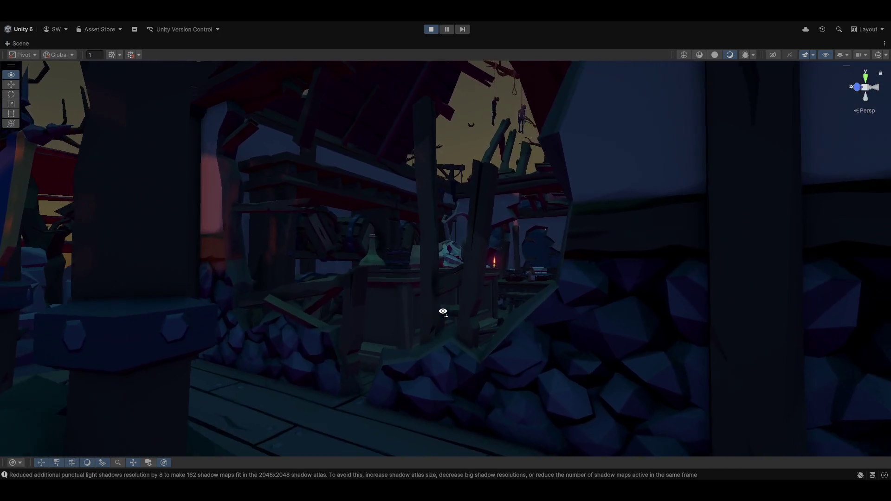
pyautogui.press('a')
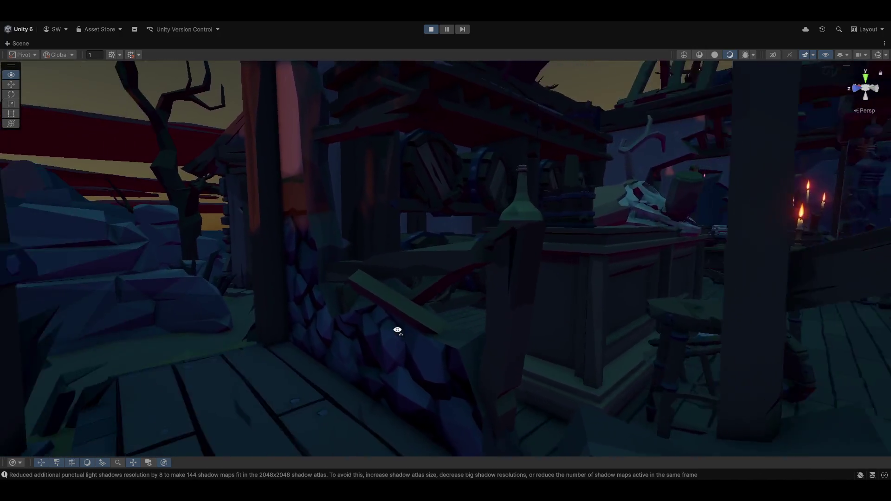
pyautogui.press('a')
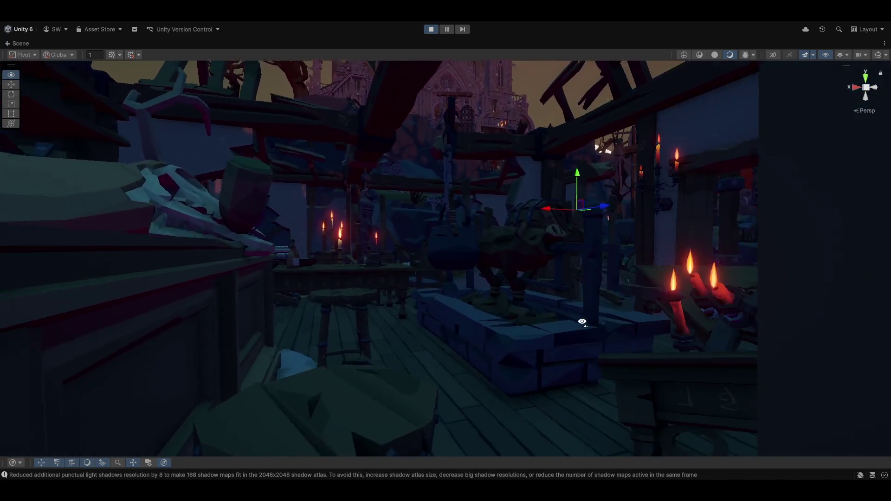
pyautogui.press('a')
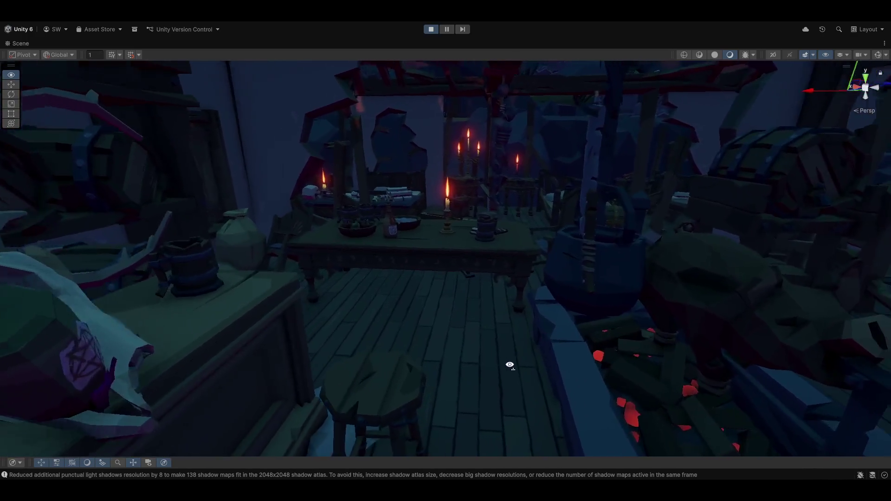
# Step: Rotate the grate beside the fire pit with the Rotate tool
pyautogui.moveTo(706, 435); pyautogui.dragTo(601, 330)
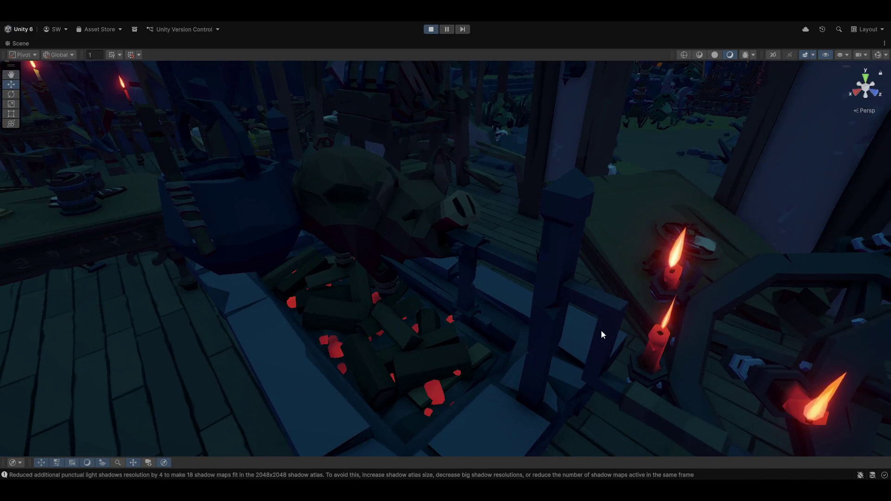
pyautogui.scroll(-5, 664, 413)
pyautogui.press('e')
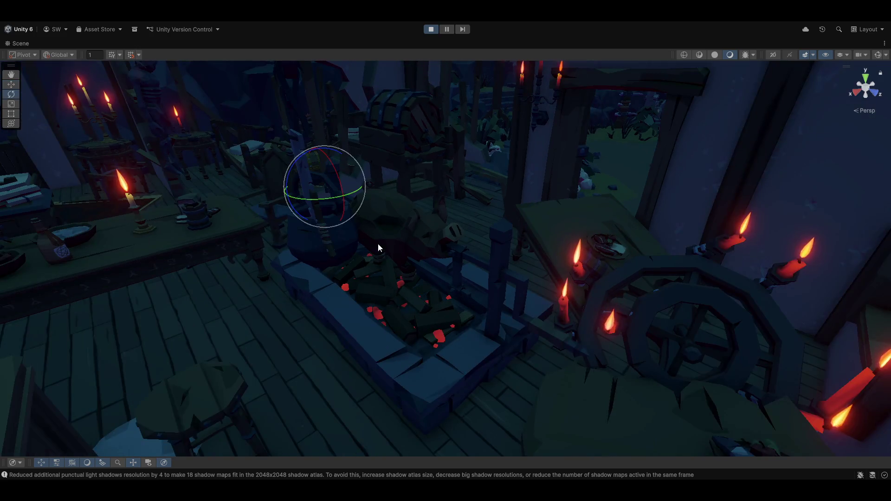
pyautogui.moveTo(297, 163); pyautogui.dragTo(398, 117)
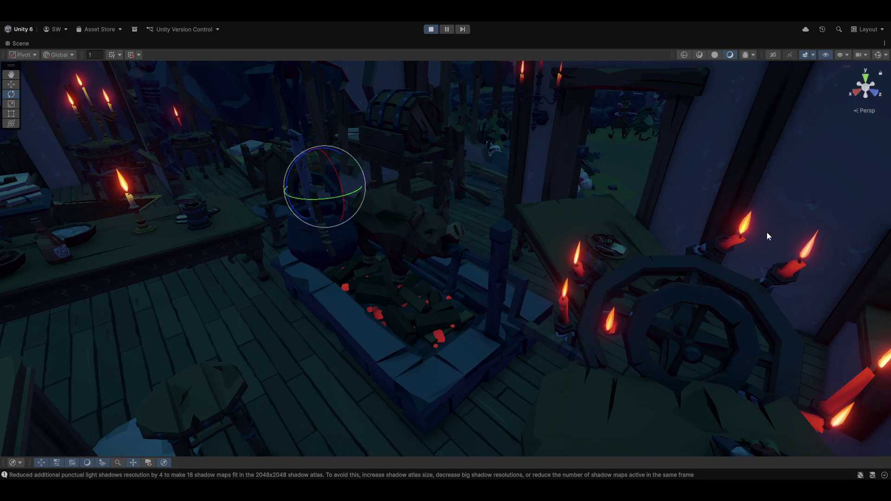
# Step: Move the view to the beds and rotate the book by the bed in Local space
pyautogui.moveTo(575, 231)
pyautogui.mouseDown()
pyautogui.moveTo(592, 235)
pyautogui.moveTo(305, 223)
pyautogui.moveTo(766, 214)
pyautogui.moveTo(579, 199)
pyautogui.moveTo(419, 203)
pyautogui.moveTo(478, 185)
pyautogui.moveTo(468, 173)
pyautogui.moveTo(688, 130)
pyautogui.moveTo(689, 139)
pyautogui.moveTo(566, 185)
pyautogui.moveTo(355, 188)
pyautogui.mouseUp()
pyautogui.moveTo(354, 164)
pyautogui.mouseDown()
pyautogui.moveTo(283, 158)
pyautogui.moveTo(357, 171)
pyautogui.moveTo(269, 141)
pyautogui.moveTo(258, 149)
pyautogui.moveTo(609, 163)
pyautogui.moveTo(629, 231)
pyautogui.moveTo(617, 194)
pyautogui.moveTo(497, 197)
pyautogui.moveTo(547, 286)
pyautogui.moveTo(505, 267)
pyautogui.moveTo(450, 184)
pyautogui.mouseUp()
pyautogui.moveTo(540, 233)
pyautogui.mouseDown()
pyautogui.moveTo(657, 223)
pyautogui.moveTo(545, 169)
pyautogui.moveTo(478, 163)
pyautogui.moveTo(474, 129)
pyautogui.moveTo(559, 223)
pyautogui.moveTo(522, 247)
pyautogui.mouseUp()
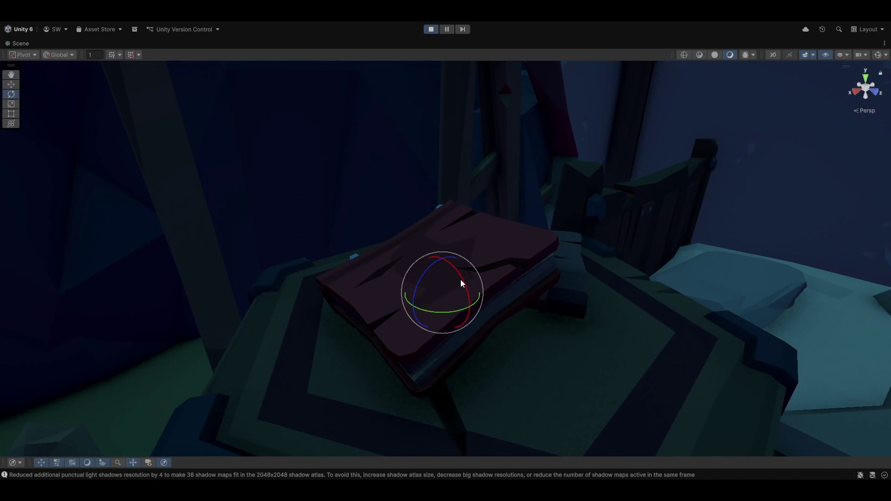
pyautogui.press('x')
pyautogui.moveTo(456, 274)
pyautogui.mouseDown()
pyautogui.moveTo(370, 242)
pyautogui.moveTo(453, 286)
pyautogui.mouseUp()
# Step: Select and frame the object beside the book, then fly out to the burning graveyard
pyautogui.click(409, 347)
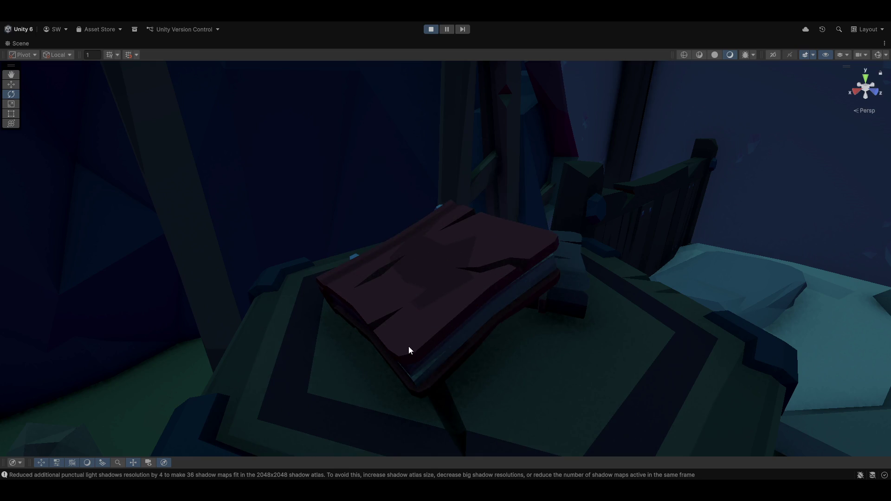
pyautogui.click(497, 312)
pyautogui.press('f')
pyautogui.moveTo(595, 316)
pyautogui.mouseDown()
pyautogui.moveTo(673, 297)
pyautogui.moveTo(756, 259)
pyautogui.moveTo(799, 263)
pyautogui.moveTo(563, 264)
pyautogui.moveTo(494, 224)
pyautogui.moveTo(315, 217)
pyautogui.moveTo(207, 196)
pyautogui.moveTo(184, 256)
pyautogui.moveTo(302, 260)
pyautogui.moveTo(301, 269)
pyautogui.moveTo(201, 261)
pyautogui.moveTo(213, 271)
pyautogui.moveTo(471, 284)
pyautogui.moveTo(252, 273)
pyautogui.moveTo(141, 309)
pyautogui.moveTo(241, 310)
pyautogui.moveTo(206, 244)
pyautogui.moveTo(153, 246)
pyautogui.moveTo(251, 247)
pyautogui.mouseUp()
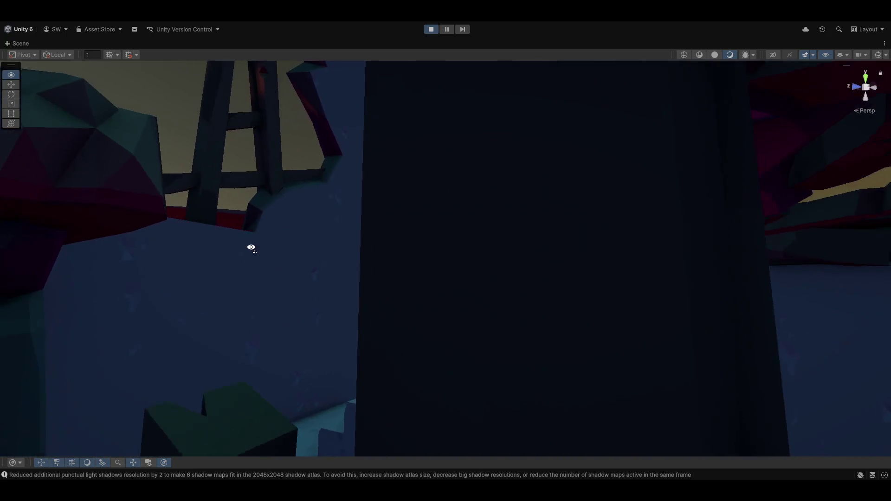
# Step: Fly out over the rocks and fence to the clifftop cathedral, then stop Play mode
pyautogui.moveTo(407, 231)
pyautogui.mouseDown()
pyautogui.moveTo(428, 250)
pyautogui.moveTo(509, 274)
pyautogui.moveTo(588, 315)
pyautogui.moveTo(444, 273)
pyautogui.moveTo(638, 303)
pyautogui.moveTo(647, 353)
pyautogui.moveTo(631, 370)
pyautogui.moveTo(630, 344)
pyautogui.moveTo(711, 297)
pyautogui.mouseUp()
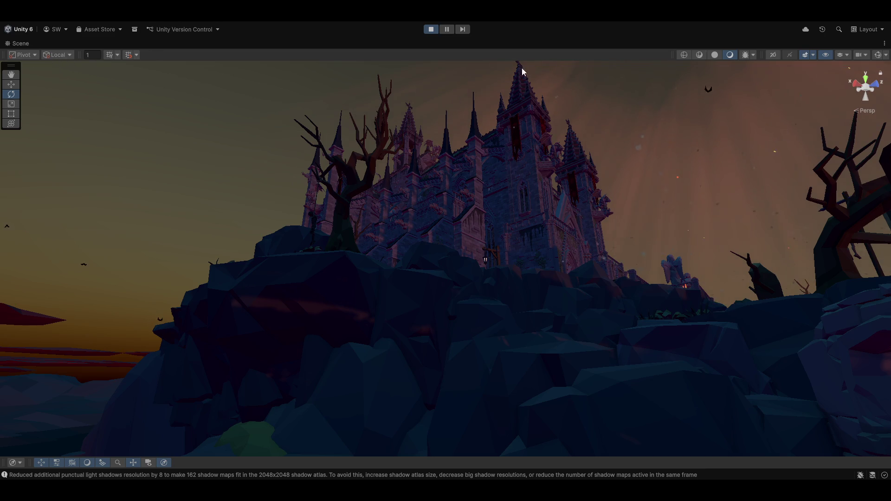
pyautogui.click(429, 30)
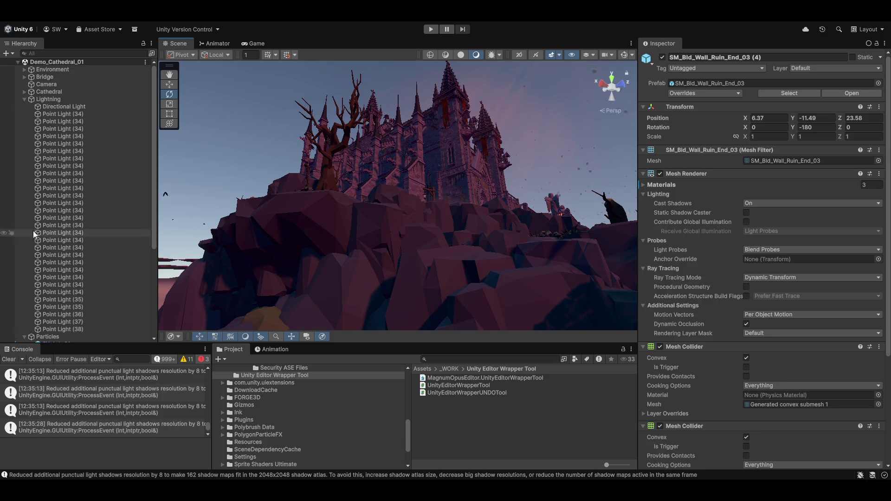
# Step: Collapse the Lightning group in the Hierarchy and open the Synty folder via File > Open Scene
pyautogui.click(29, 100)
pyautogui.click(24, 98)
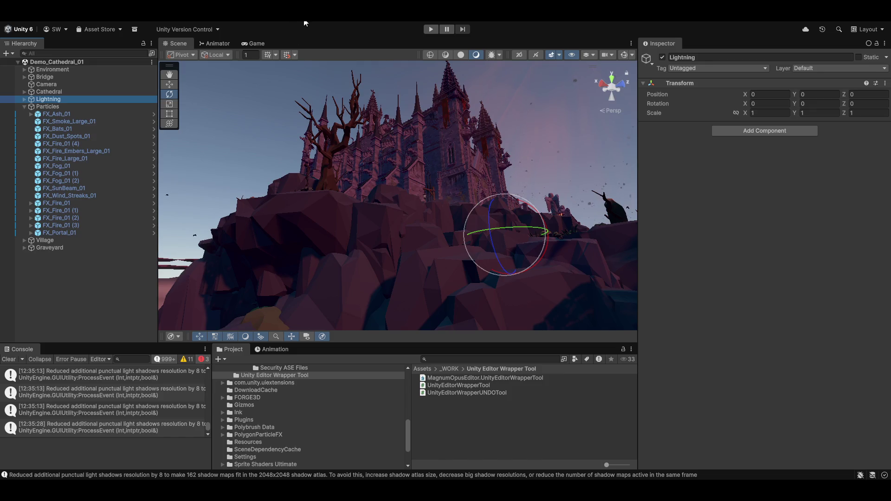
pyautogui.click(13, 22)
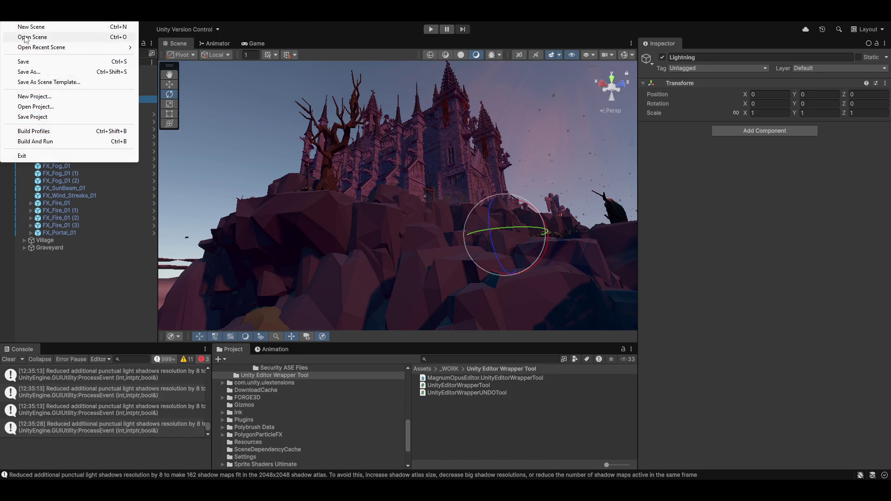
pyautogui.click(25, 38)
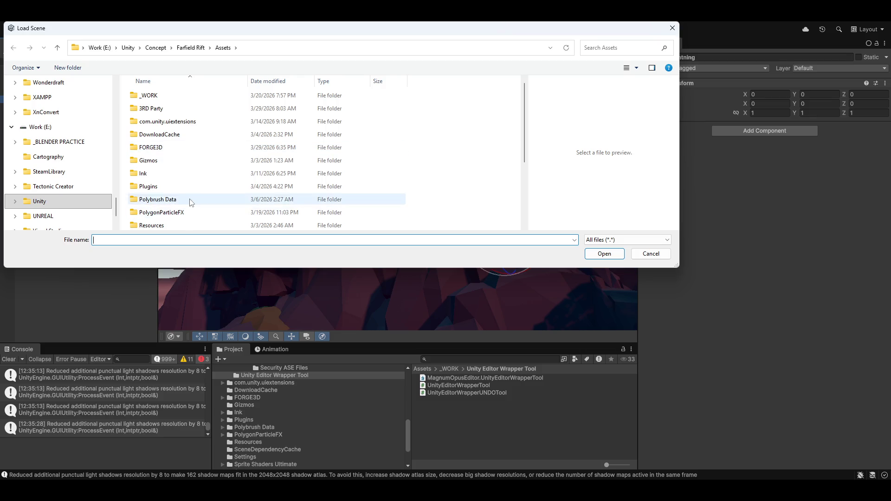
pyautogui.scroll(-3, 189, 204)
pyautogui.doubleClick(173, 176)
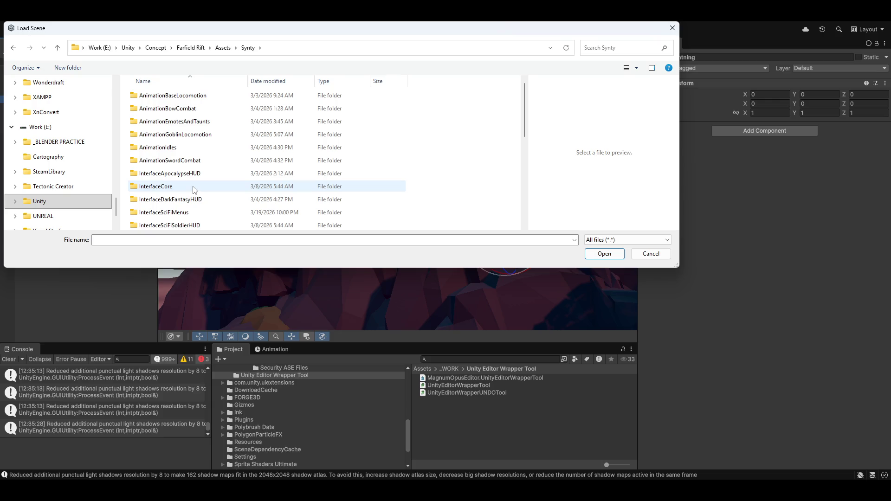
# Step: Browse AnimationSwordCombat > Samples > Scenes and load SwordCombat_Gallery_01_Polygon.unity
pyautogui.scroll(-2, 195, 189)
pyautogui.scroll(-1, 200, 177)
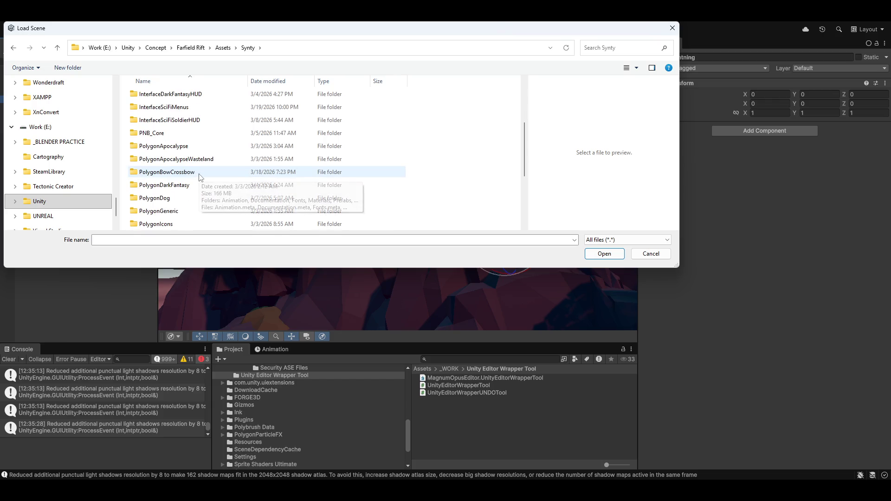
pyautogui.scroll(3, 201, 182)
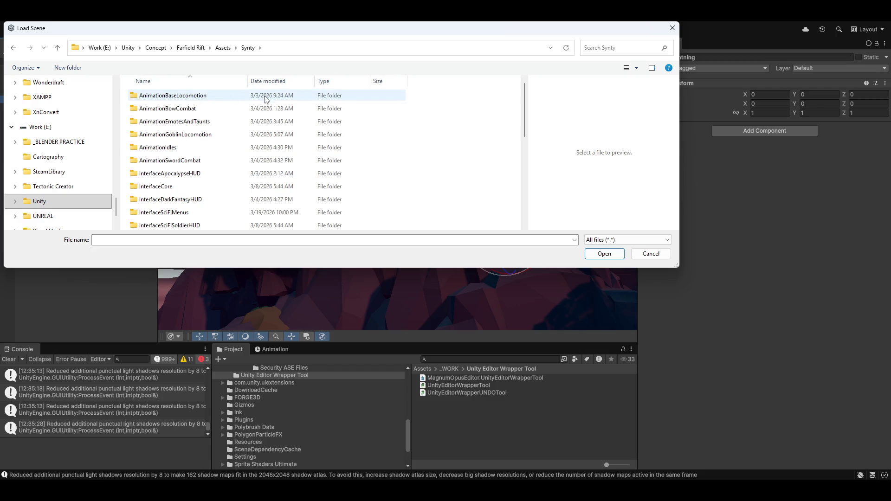
pyautogui.doubleClick(172, 161)
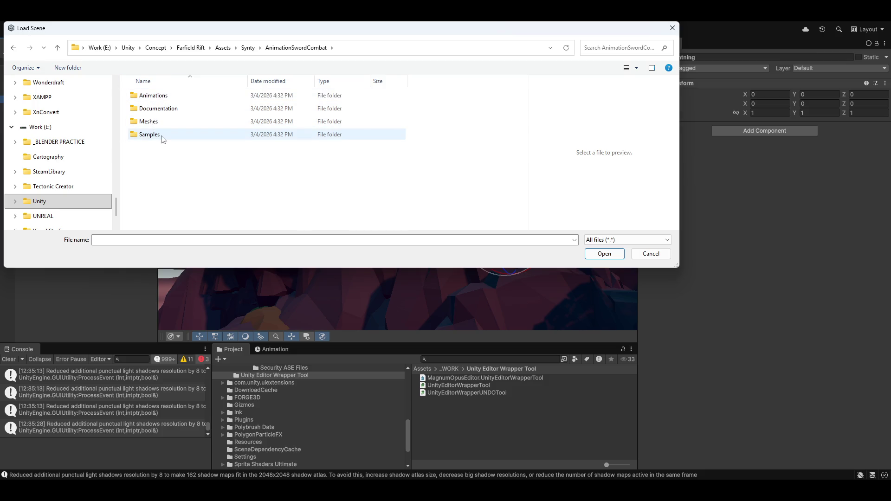
pyautogui.doubleClick(158, 136)
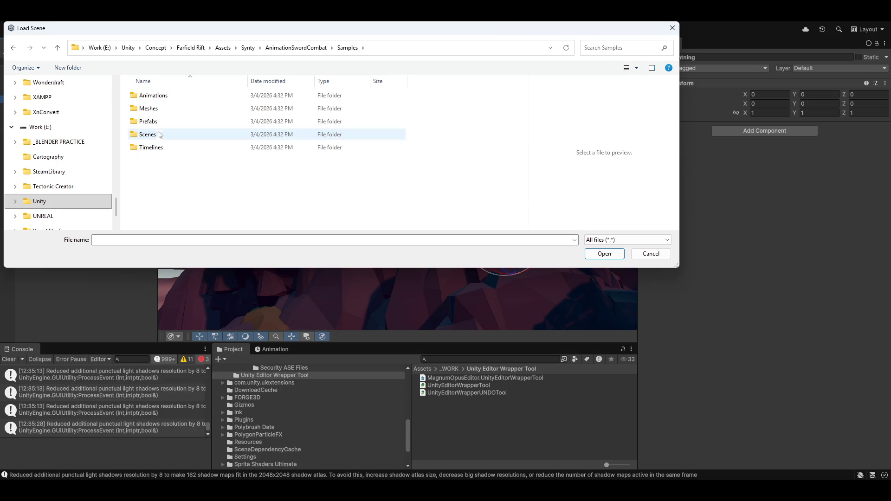
pyautogui.doubleClick(158, 135)
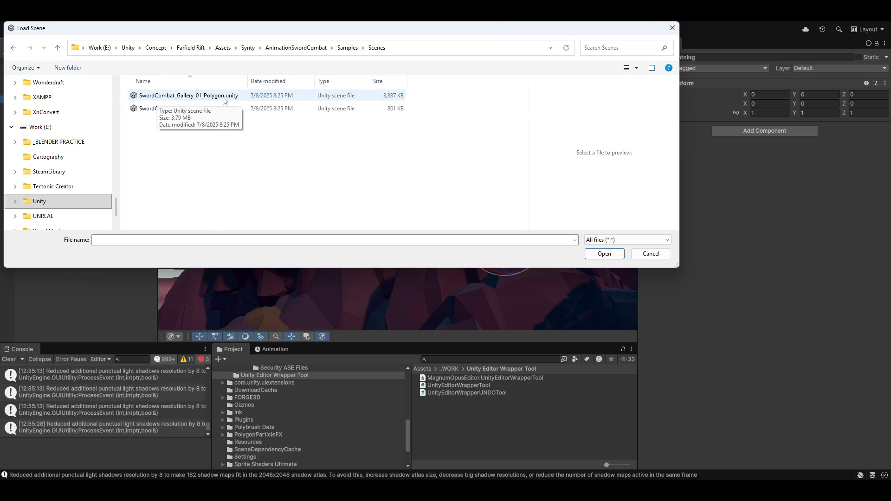
pyautogui.doubleClick(174, 96)
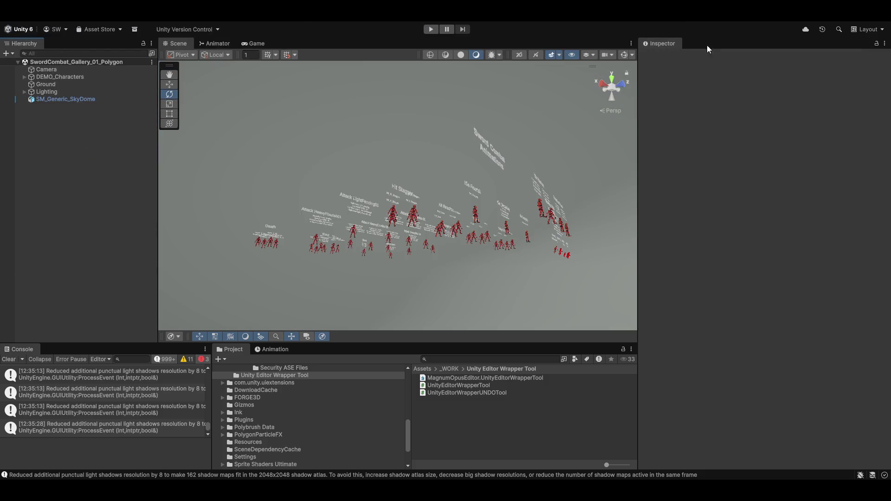
# Step: Fly down to the Working With POLYGON board and character crowd, then press Play
pyautogui.moveTo(394, 133)
pyautogui.mouseDown()
pyautogui.moveTo(461, 259)
pyautogui.moveTo(554, 265)
pyautogui.moveTo(534, 253)
pyautogui.moveTo(433, 247)
pyautogui.moveTo(414, 209)
pyautogui.moveTo(478, 258)
pyautogui.moveTo(312, 264)
pyautogui.mouseUp()
pyautogui.scroll(-2, 477, 259)
pyautogui.moveTo(457, 259); pyautogui.dragTo(485, 262)
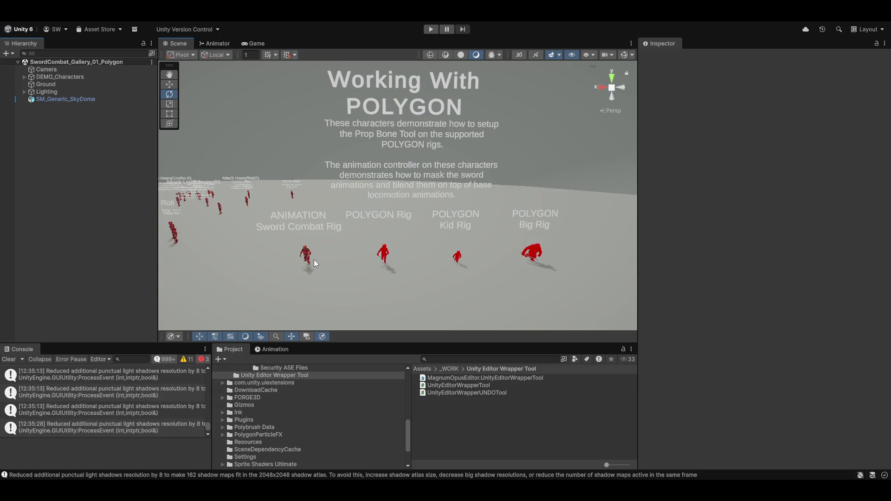
pyautogui.moveTo(421, 214)
pyautogui.mouseDown()
pyautogui.moveTo(458, 249)
pyautogui.moveTo(387, 230)
pyautogui.moveTo(479, 238)
pyautogui.moveTo(412, 230)
pyautogui.moveTo(408, 255)
pyautogui.moveTo(325, 190)
pyautogui.mouseUp()
pyautogui.moveTo(352, 238); pyautogui.dragTo(342, 197)
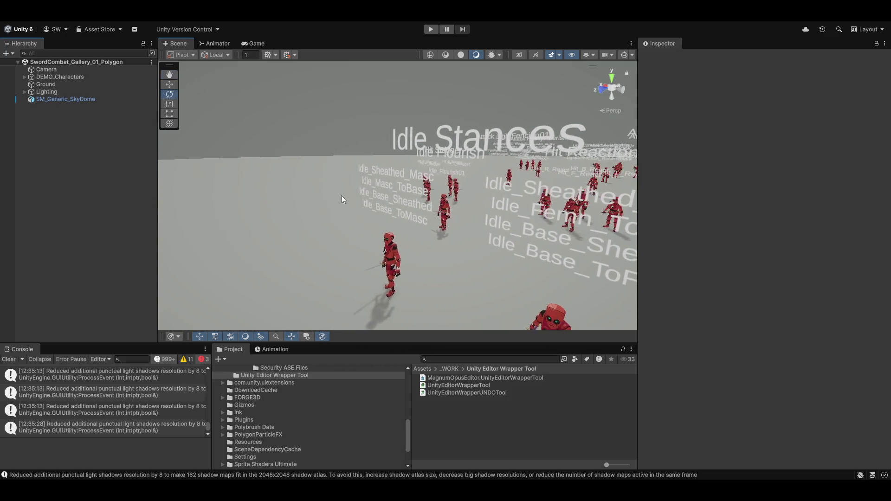
pyautogui.click(430, 30)
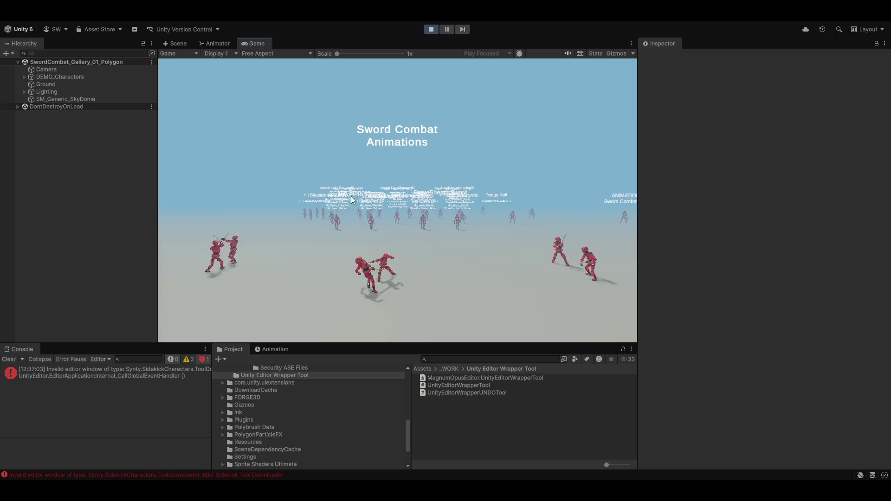
# Step: Switch to the Scene tab and orbit closely around the sword fighters toward the Hit Stagger labels
pyautogui.click(176, 44)
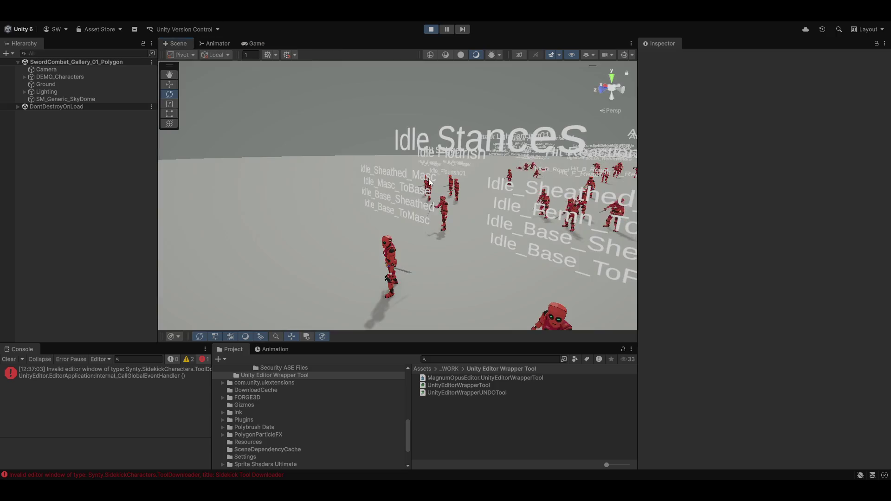
pyautogui.moveTo(418, 209)
pyautogui.mouseDown()
pyautogui.moveTo(501, 224)
pyautogui.moveTo(550, 211)
pyautogui.moveTo(613, 222)
pyautogui.moveTo(630, 202)
pyautogui.moveTo(679, 220)
pyautogui.moveTo(11, 202)
pyautogui.moveTo(85, 144)
pyautogui.moveTo(32, 154)
pyautogui.moveTo(878, 149)
pyautogui.moveTo(829, 156)
pyautogui.mouseUp()
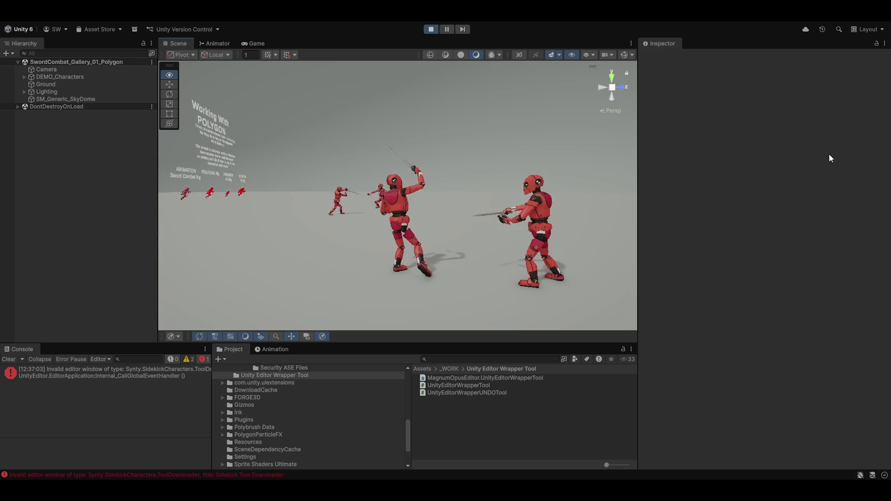
pyautogui.moveTo(830, 158)
pyautogui.mouseDown()
pyautogui.moveTo(887, 162)
pyautogui.moveTo(197, 144)
pyautogui.moveTo(344, 157)
pyautogui.moveTo(371, 169)
pyautogui.mouseUp()
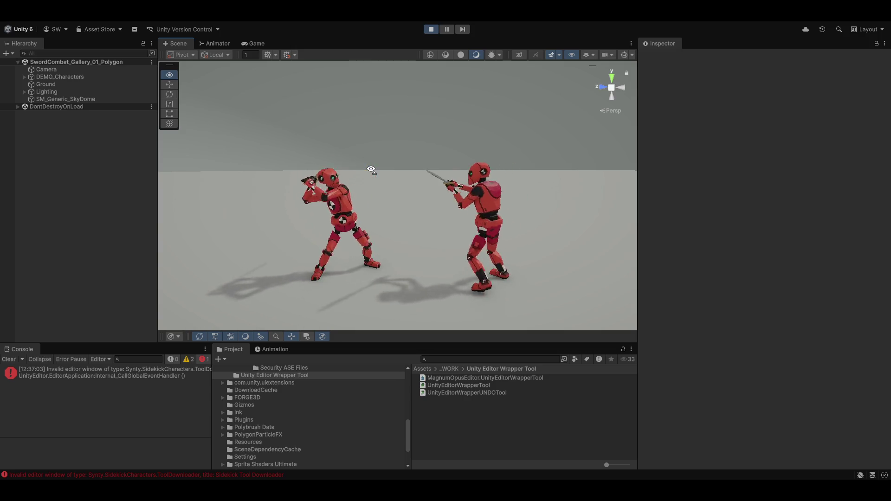
pyautogui.moveTo(371, 169)
pyautogui.mouseDown()
pyautogui.moveTo(356, 147)
pyautogui.moveTo(397, 140)
pyautogui.moveTo(454, 151)
pyautogui.mouseUp()
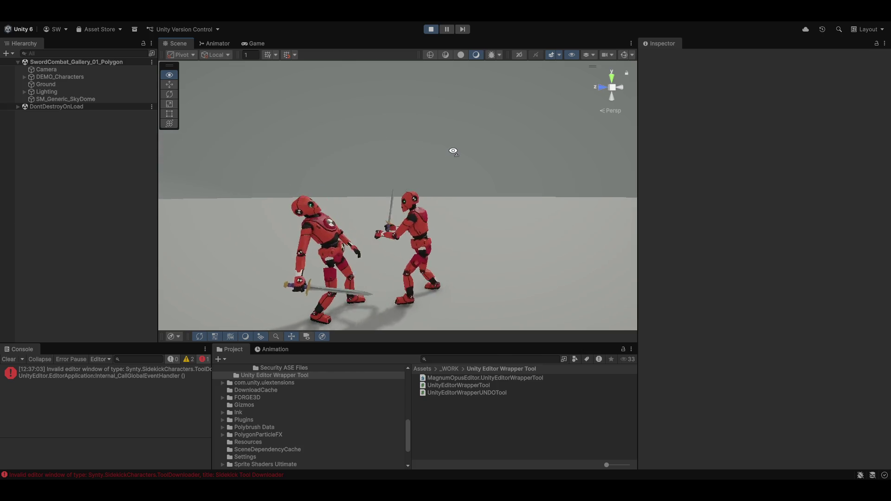
pyautogui.moveTo(453, 150)
pyautogui.mouseDown()
pyautogui.moveTo(450, 141)
pyautogui.moveTo(670, 171)
pyautogui.moveTo(674, 147)
pyautogui.moveTo(692, 144)
pyautogui.moveTo(31, 146)
pyautogui.mouseUp()
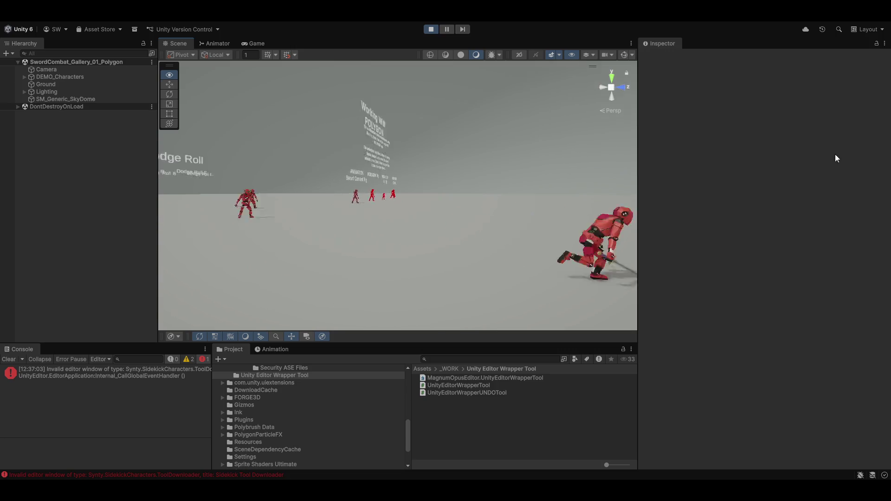
pyautogui.moveTo(834, 154); pyautogui.dragTo(706, 154)
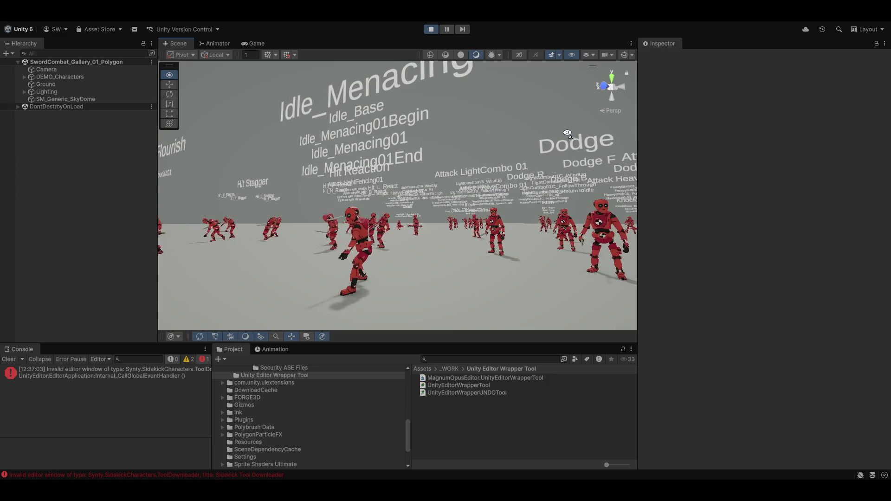
pyautogui.moveTo(567, 133)
pyautogui.mouseDown()
pyautogui.moveTo(449, 155)
pyautogui.moveTo(330, 148)
pyautogui.moveTo(378, 152)
pyautogui.moveTo(559, 107)
pyautogui.moveTo(677, 151)
pyautogui.moveTo(536, 160)
pyautogui.mouseUp()
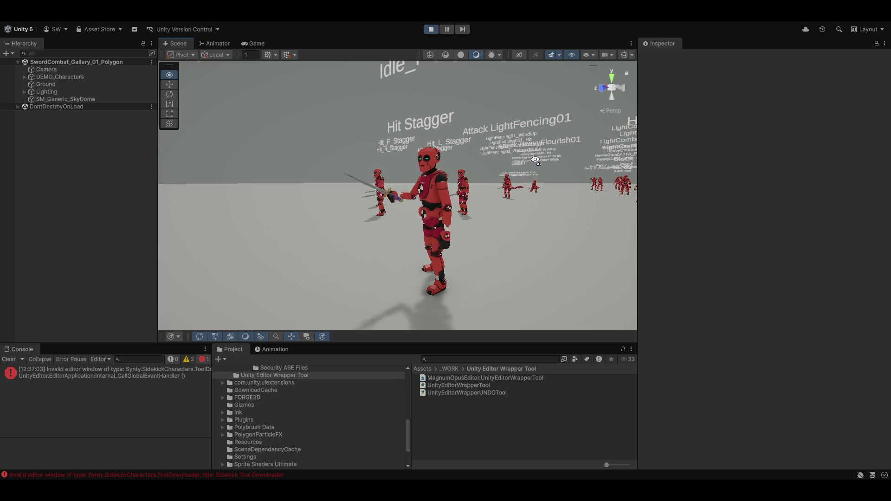
# Step: Fly past the Hit Stagger characters toward the Block and Death groups with the Rotate tool active
pyautogui.moveTo(536, 160)
pyautogui.mouseDown()
pyautogui.moveTo(569, 149)
pyautogui.moveTo(723, 142)
pyautogui.moveTo(583, 138)
pyautogui.moveTo(516, 162)
pyautogui.moveTo(495, 148)
pyautogui.moveTo(795, 159)
pyautogui.moveTo(681, 94)
pyautogui.moveTo(714, 118)
pyautogui.moveTo(709, 146)
pyautogui.moveTo(767, 154)
pyautogui.moveTo(749, 126)
pyautogui.moveTo(697, 148)
pyautogui.moveTo(644, 155)
pyautogui.moveTo(755, 144)
pyautogui.moveTo(719, 126)
pyautogui.moveTo(656, 155)
pyautogui.moveTo(642, 137)
pyautogui.moveTo(660, 147)
pyautogui.moveTo(658, 171)
pyautogui.moveTo(744, 168)
pyautogui.mouseUp()
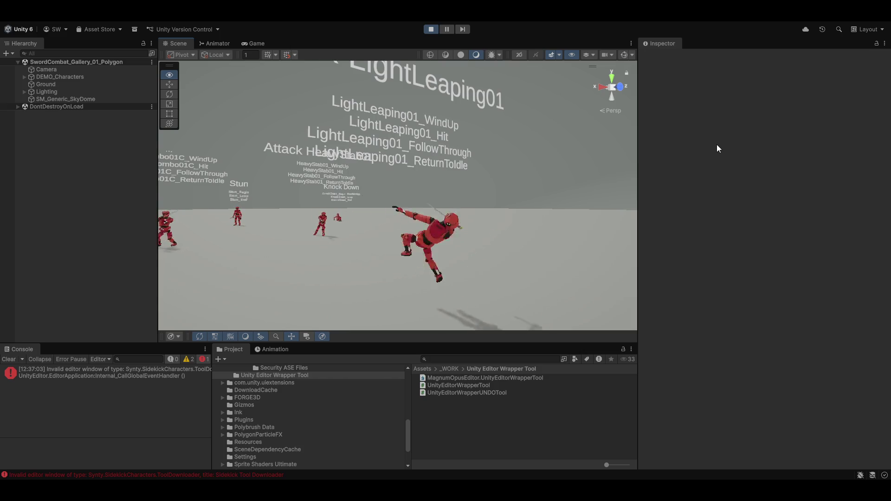
pyautogui.press('e')
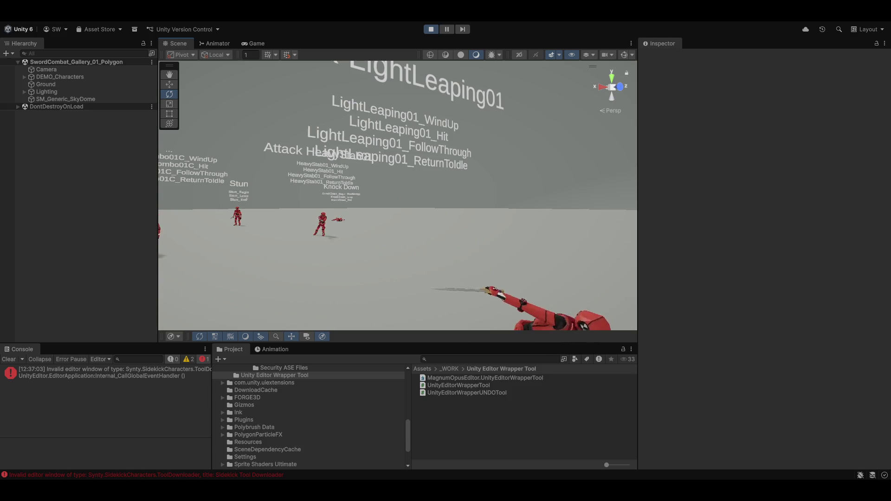
pyautogui.moveTo(491, 244)
pyautogui.mouseDown()
pyautogui.moveTo(271, 239)
pyautogui.moveTo(295, 219)
pyautogui.moveTo(241, 249)
pyautogui.moveTo(165, 242)
pyautogui.moveTo(173, 225)
pyautogui.moveTo(217, 223)
pyautogui.moveTo(231, 232)
pyautogui.moveTo(205, 233)
pyautogui.mouseUp()
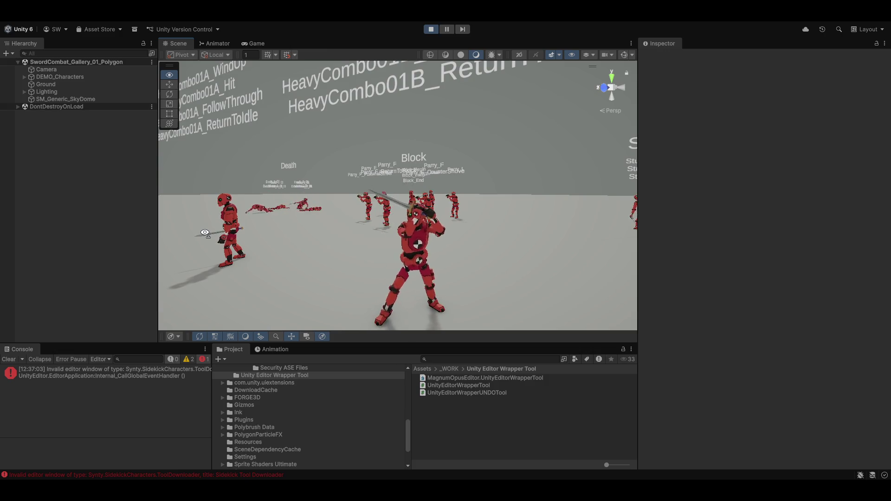
pyautogui.moveTo(205, 233); pyautogui.dragTo(208, 233)
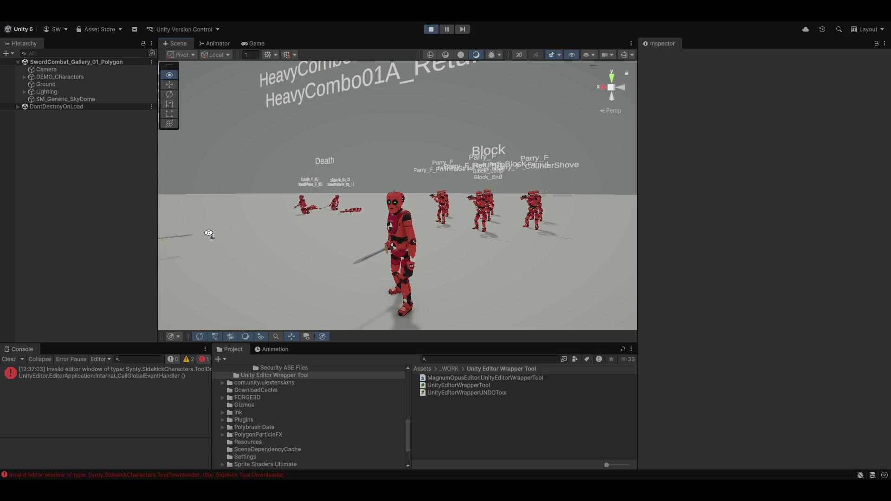
pyautogui.moveTo(208, 233); pyautogui.dragTo(209, 233)
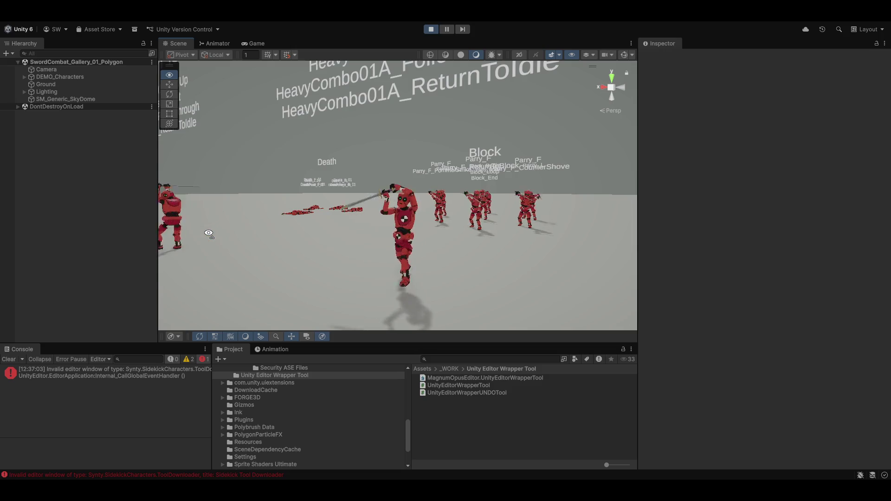
# Step: Orbit around the sword fighter to take in the Death, Block and Parry fighters
pyautogui.moveTo(208, 233)
pyautogui.mouseDown()
pyautogui.moveTo(159, 233)
pyautogui.moveTo(227, 225)
pyautogui.mouseUp()
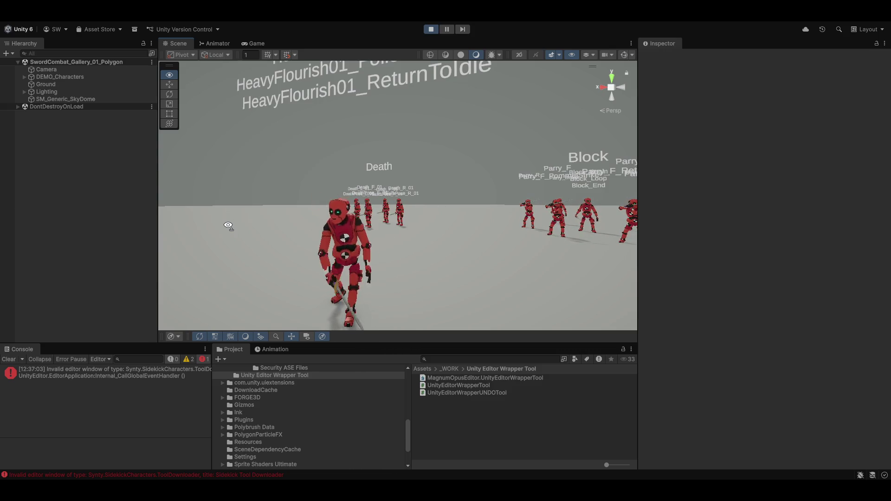
pyautogui.moveTo(228, 225)
pyautogui.mouseDown()
pyautogui.moveTo(216, 185)
pyautogui.moveTo(221, 210)
pyautogui.moveTo(282, 214)
pyautogui.mouseUp()
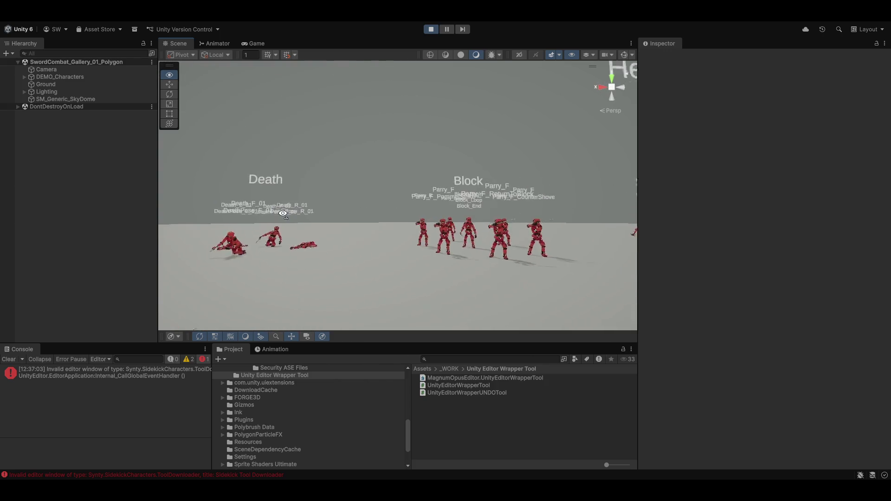
pyautogui.moveTo(367, 218)
pyautogui.mouseDown()
pyautogui.moveTo(293, 232)
pyautogui.moveTo(280, 245)
pyautogui.moveTo(411, 260)
pyautogui.moveTo(337, 237)
pyautogui.moveTo(344, 236)
pyautogui.mouseUp()
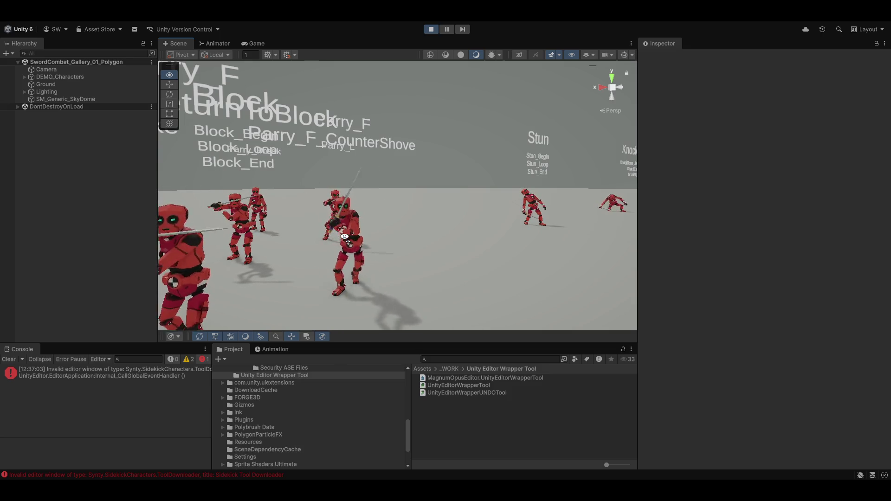
pyautogui.moveTo(345, 237)
pyautogui.mouseDown()
pyautogui.moveTo(379, 242)
pyautogui.moveTo(324, 226)
pyautogui.moveTo(338, 230)
pyautogui.moveTo(249, 232)
pyautogui.moveTo(862, 243)
pyautogui.moveTo(779, 242)
pyautogui.moveTo(788, 203)
pyautogui.moveTo(807, 207)
pyautogui.mouseUp()
pyautogui.click(4, 22)
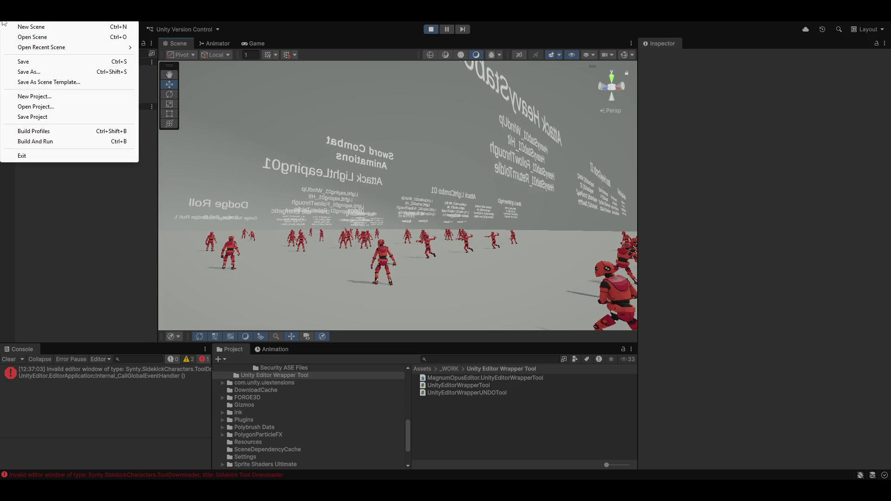
# Step: Open Gallery_Sidekick.unity from Assets/Synty/AnimationBowCombat/Samples/Scenes
pyautogui.click(27, 41)
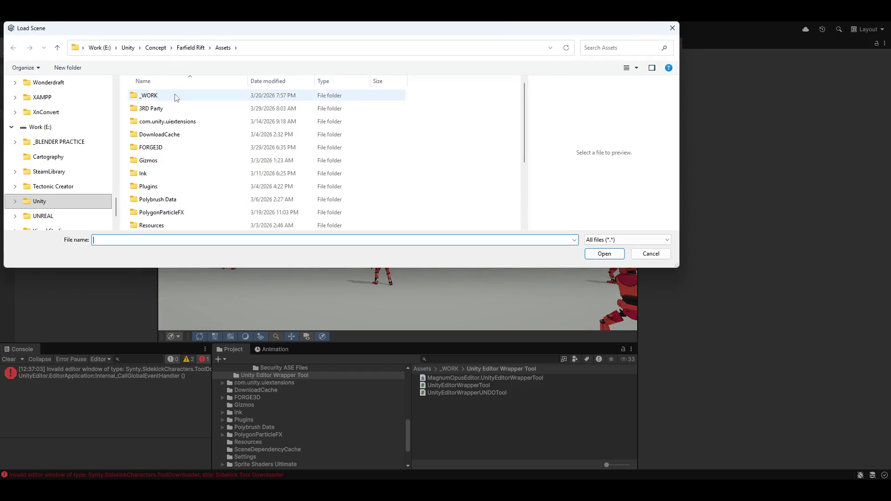
pyautogui.scroll(-3, 158, 169)
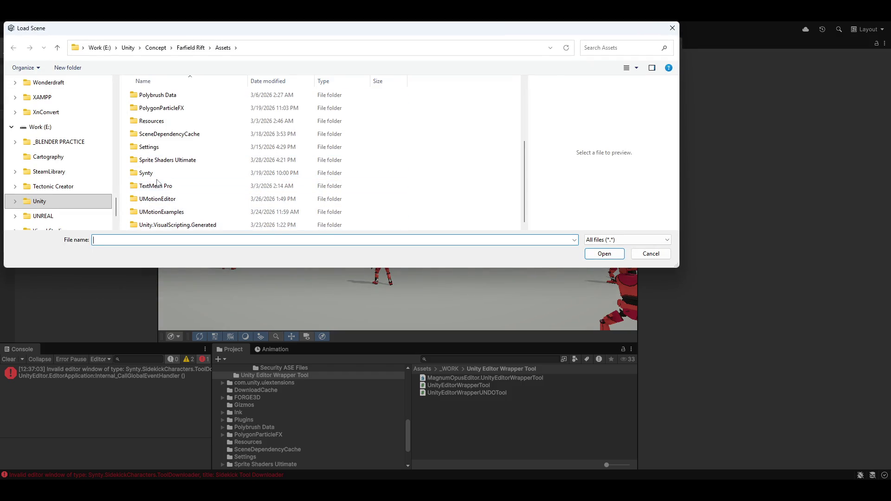
pyautogui.doubleClick(146, 173)
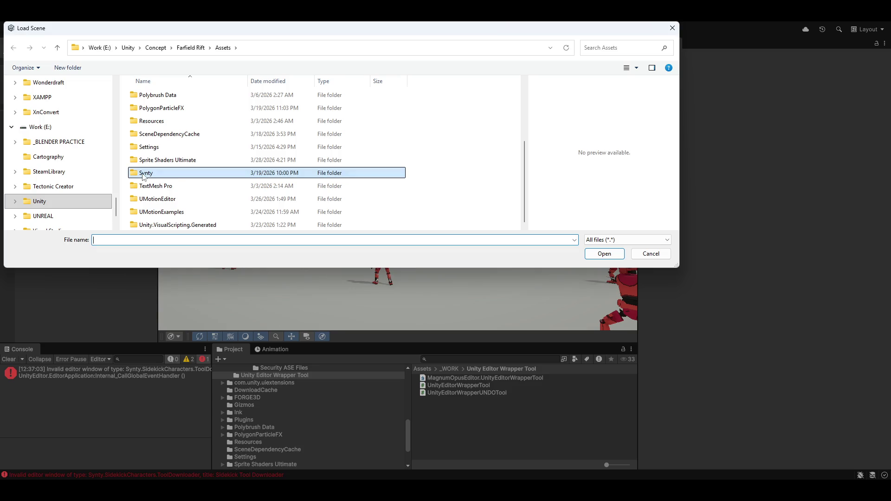
pyautogui.doubleClick(171, 110)
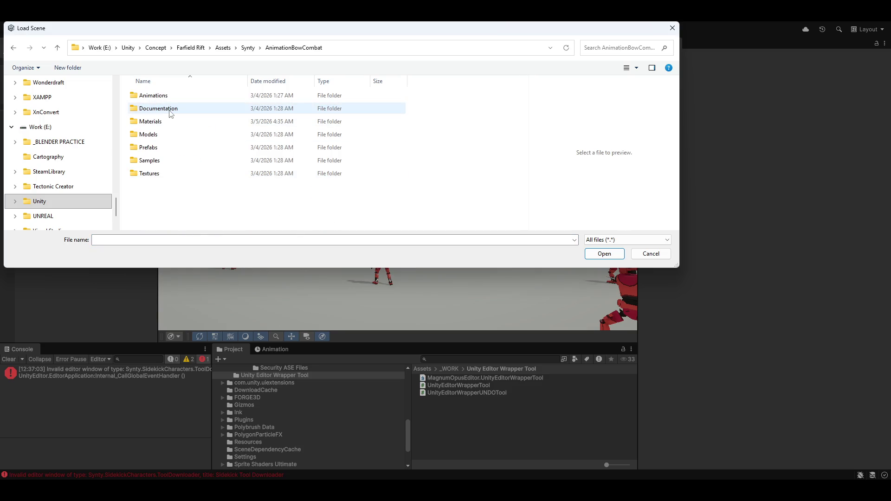
pyautogui.doubleClick(161, 162)
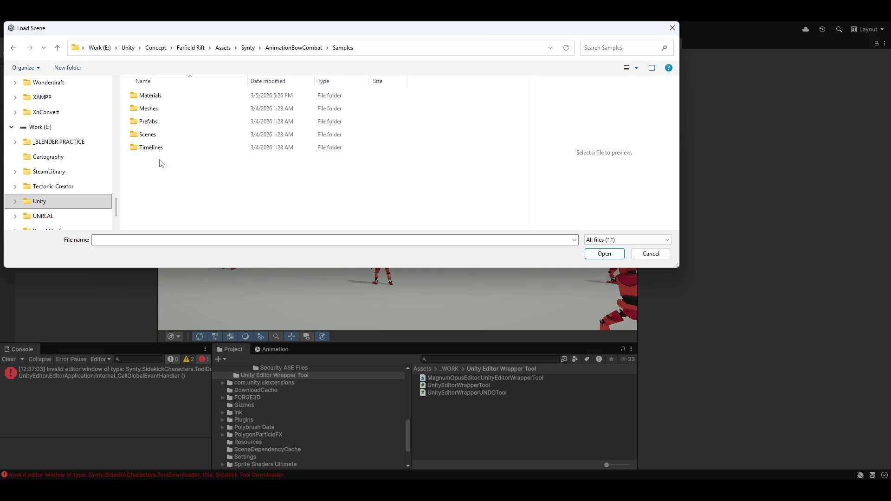
pyautogui.click(165, 139)
pyautogui.doubleClick(165, 139)
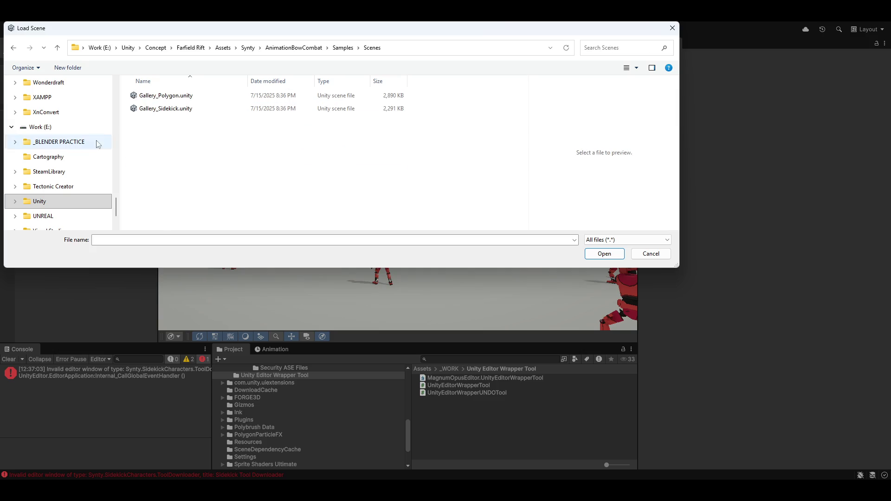
pyautogui.doubleClick(150, 109)
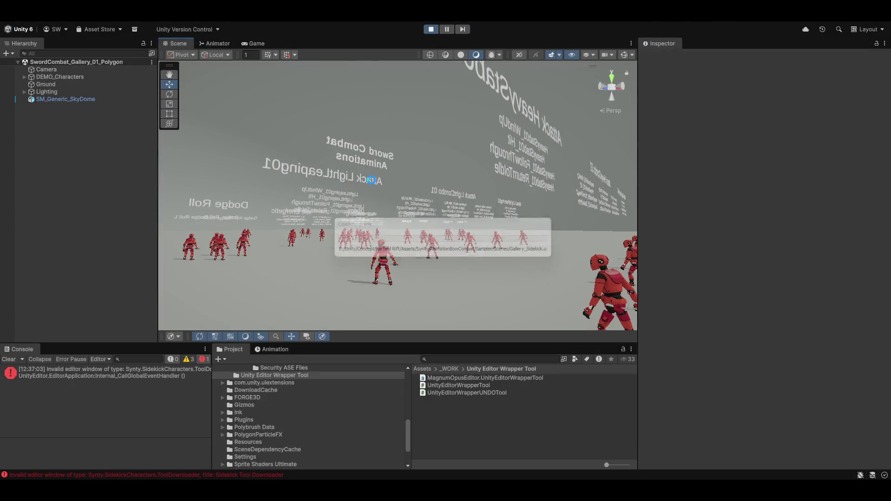
pyautogui.moveTo(391, 210)
pyautogui.mouseDown()
pyautogui.moveTo(514, 228)
pyautogui.moveTo(364, 235)
pyautogui.moveTo(423, 205)
pyautogui.moveTo(307, 188)
pyautogui.moveTo(466, 171)
pyautogui.mouseUp()
# Step: Enter Play mode and fly the Scene view camera toward the Gallery_Sidekick archers
pyautogui.hotkey('ctrl', 'p')
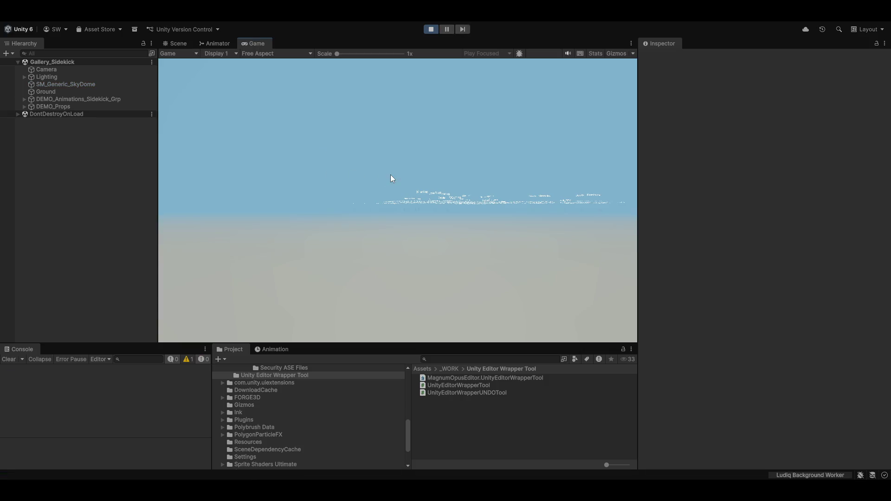
pyautogui.click(179, 44)
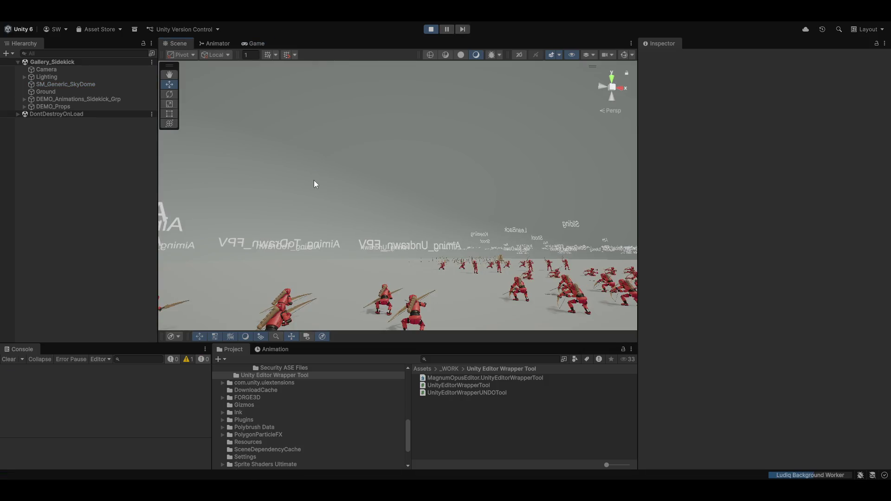
pyautogui.press('w')
pyautogui.moveTo(314, 184)
pyautogui.mouseDown()
pyautogui.moveTo(308, 252)
pyautogui.moveTo(294, 228)
pyautogui.moveTo(286, 233)
pyautogui.moveTo(769, 223)
pyautogui.moveTo(545, 249)
pyautogui.mouseUp()
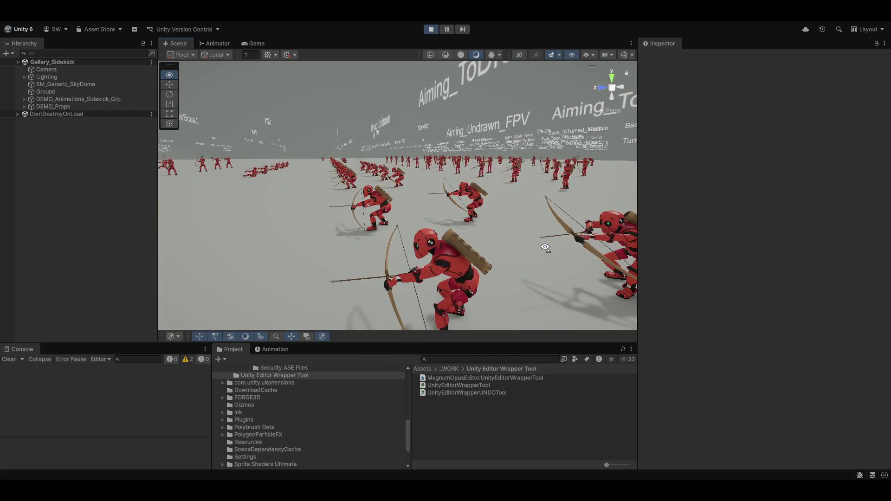
pyautogui.scroll(-4, 546, 248)
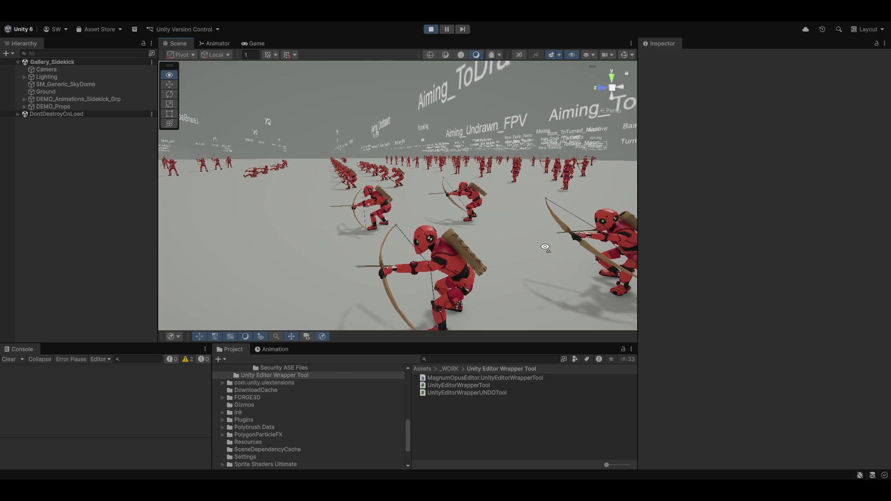
pyautogui.scroll(5, 545, 247)
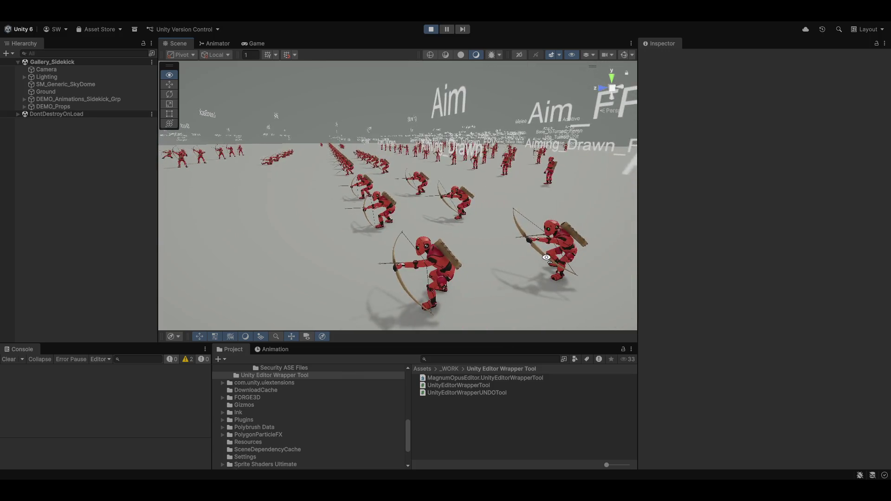
# Step: Orbit the archer rows to the Shoot_Leaping and Death - Feminine archers in a maximized Scene view
pyautogui.moveTo(552, 263); pyautogui.dragTo(556, 268)
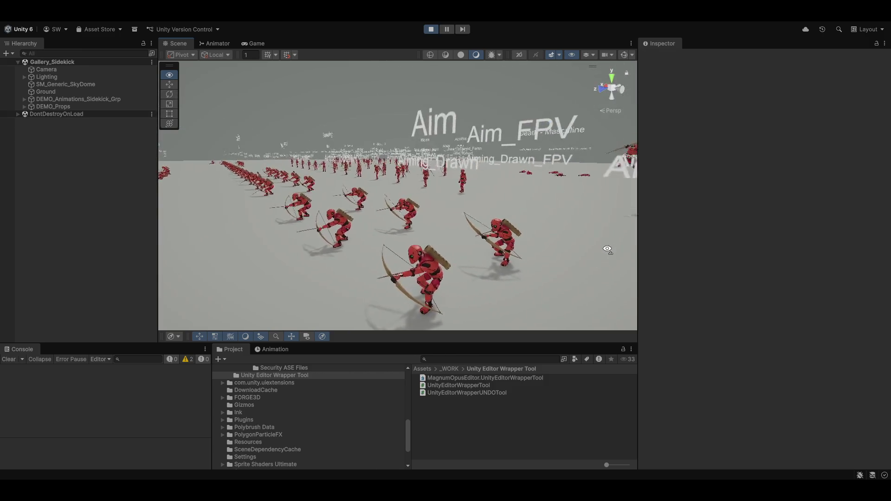
pyautogui.moveTo(607, 249); pyautogui.dragTo(626, 287)
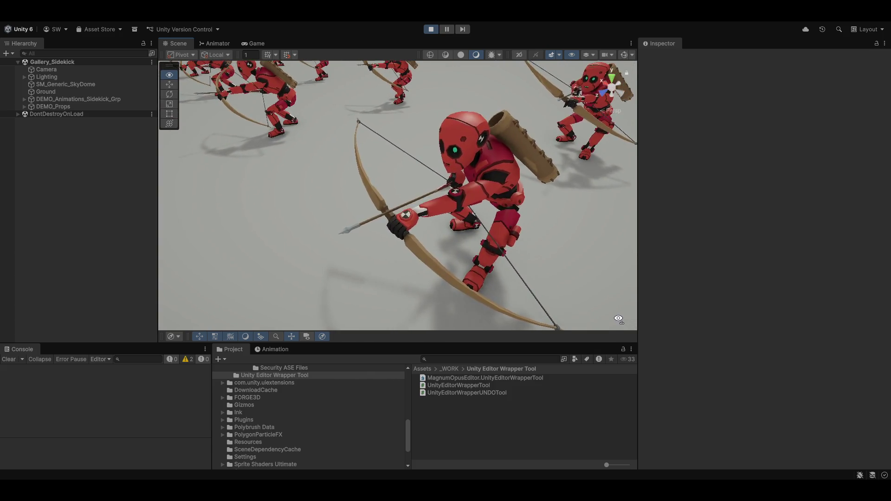
pyautogui.moveTo(619, 316)
pyautogui.mouseDown()
pyautogui.moveTo(622, 287)
pyautogui.moveTo(773, 267)
pyautogui.mouseUp()
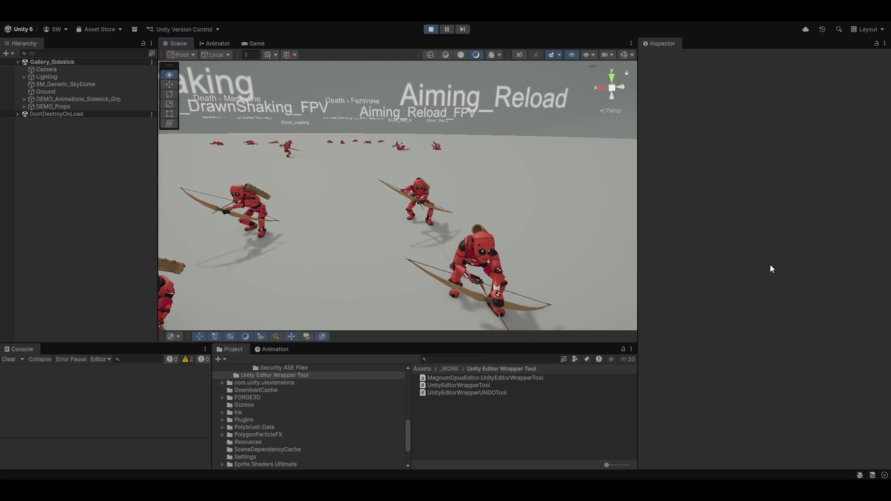
pyautogui.moveTo(770, 268)
pyautogui.mouseDown()
pyautogui.moveTo(676, 273)
pyautogui.moveTo(580, 295)
pyautogui.mouseUp()
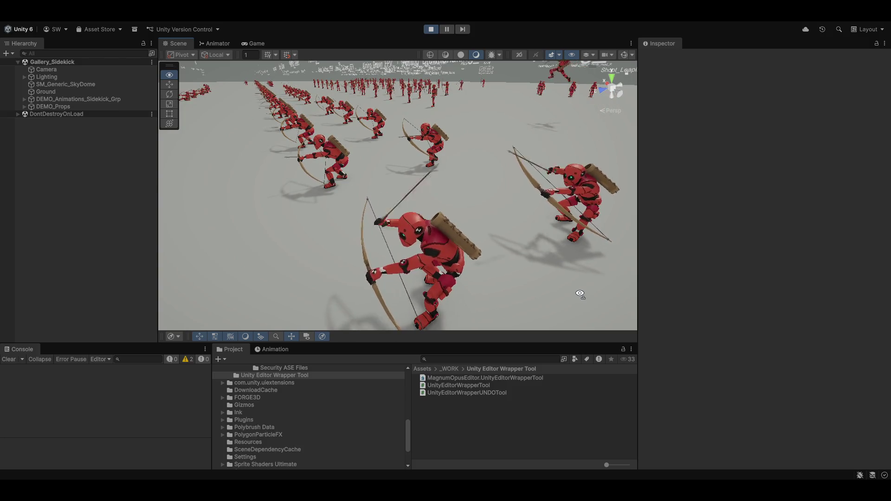
pyautogui.moveTo(580, 294)
pyautogui.mouseDown()
pyautogui.moveTo(646, 225)
pyautogui.moveTo(653, 244)
pyautogui.moveTo(781, 222)
pyautogui.mouseUp()
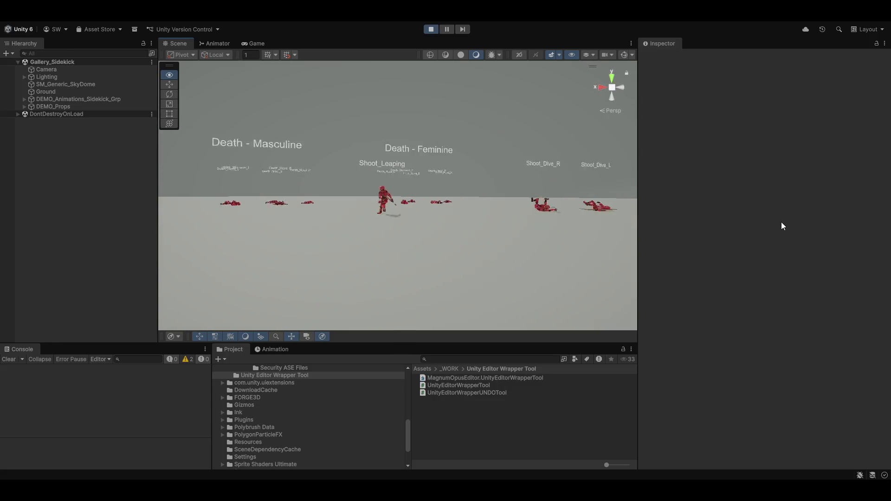
pyautogui.moveTo(842, 226)
pyautogui.mouseDown()
pyautogui.moveTo(96, 244)
pyautogui.moveTo(6, 220)
pyautogui.mouseUp()
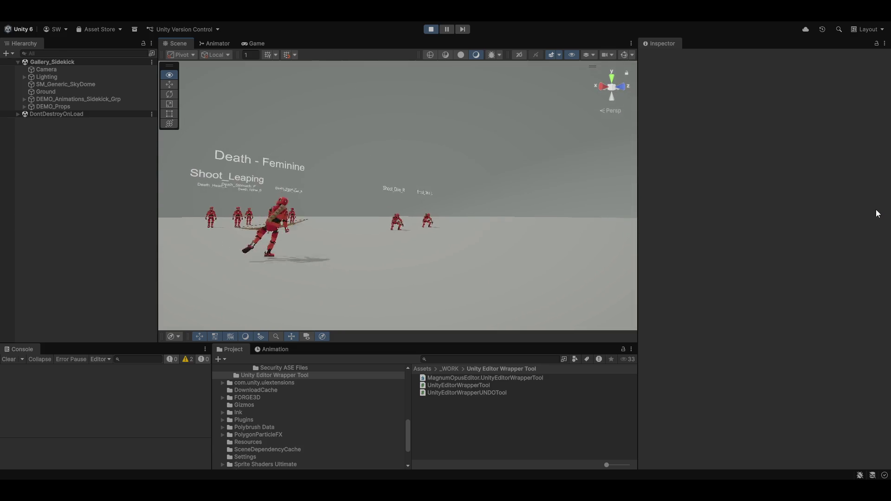
pyautogui.moveTo(878, 213)
pyautogui.mouseDown()
pyautogui.moveTo(46, 201)
pyautogui.moveTo(96, 201)
pyautogui.moveTo(87, 260)
pyautogui.moveTo(16, 225)
pyautogui.moveTo(852, 229)
pyautogui.mouseUp()
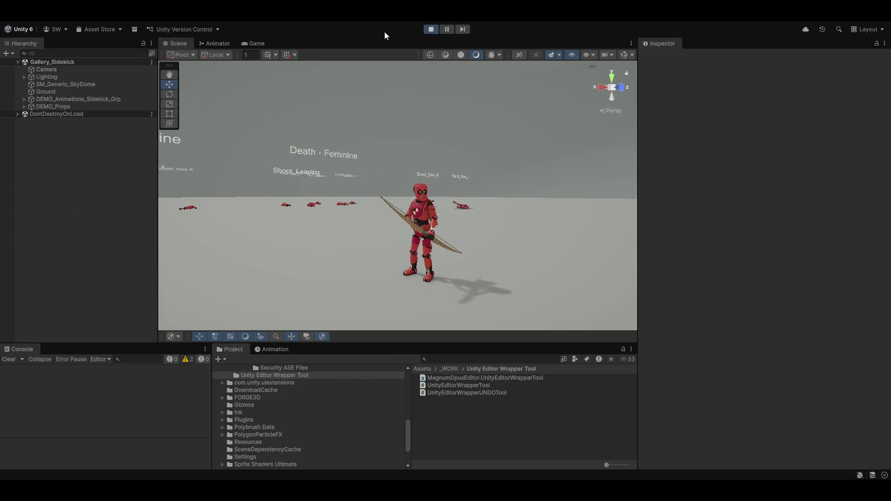
pyautogui.hotkey('shift', 'space')
pyautogui.moveTo(479, 199)
pyautogui.mouseDown()
pyautogui.moveTo(452, 199)
pyautogui.moveTo(465, 204)
pyautogui.moveTo(453, 201)
pyautogui.moveTo(439, 234)
pyautogui.moveTo(548, 252)
pyautogui.moveTo(543, 221)
pyautogui.mouseUp()
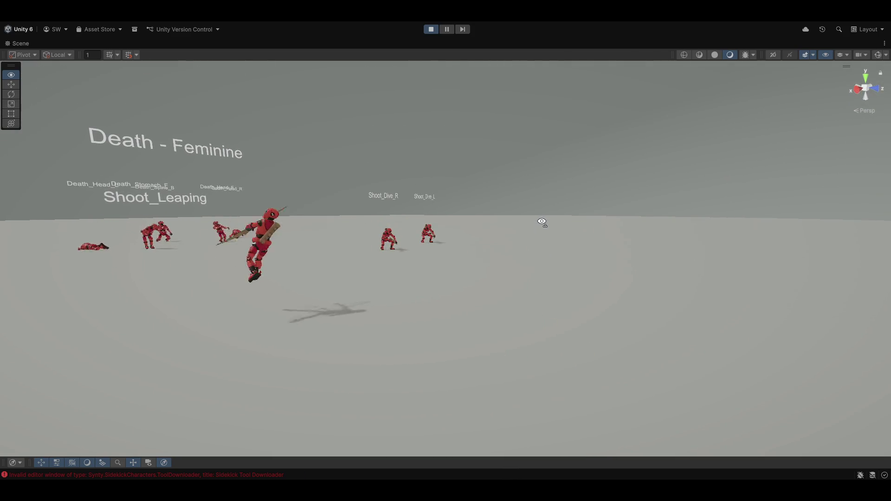
# Step: Look over the archers' Aim, Aiming_Reload, Kneeling and Crouching animations
pyautogui.moveTo(542, 220)
pyautogui.mouseDown()
pyautogui.moveTo(270, 290)
pyautogui.moveTo(539, 237)
pyautogui.moveTo(520, 225)
pyautogui.mouseUp()
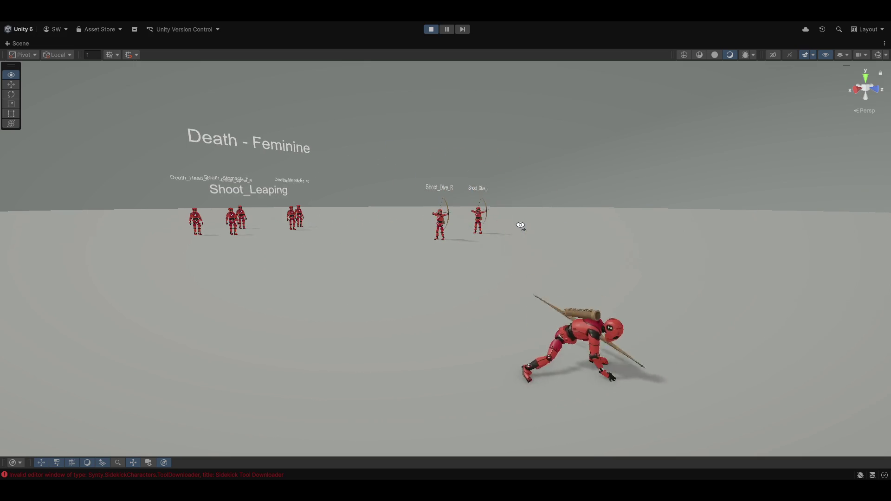
pyautogui.moveTo(520, 226)
pyautogui.mouseDown()
pyautogui.moveTo(868, 226)
pyautogui.moveTo(55, 212)
pyautogui.moveTo(217, 211)
pyautogui.moveTo(307, 197)
pyautogui.moveTo(299, 192)
pyautogui.moveTo(159, 249)
pyautogui.moveTo(779, 249)
pyautogui.moveTo(48, 234)
pyautogui.moveTo(162, 189)
pyautogui.moveTo(265, 193)
pyautogui.moveTo(348, 201)
pyautogui.moveTo(316, 213)
pyautogui.moveTo(606, 265)
pyautogui.moveTo(580, 243)
pyautogui.moveTo(553, 246)
pyautogui.mouseUp()
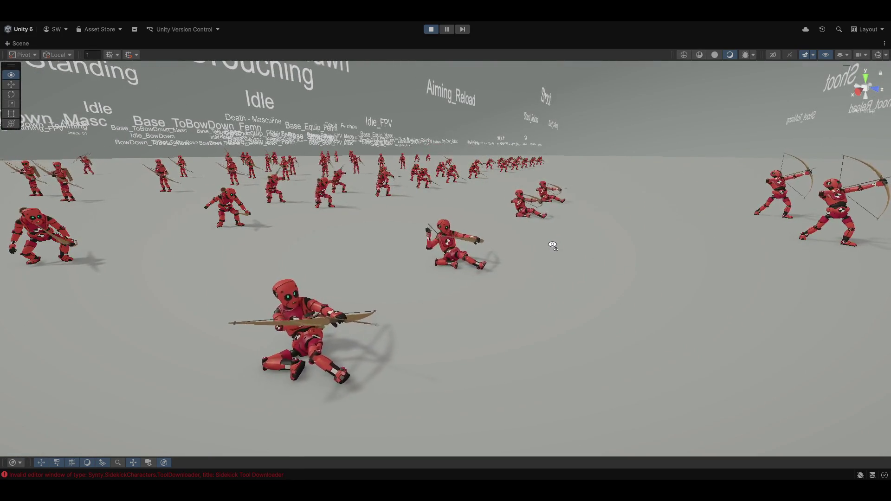
# Step: Fly past the Roll, Block and Additive aiming groups toward the Hit - Feminine section
pyautogui.moveTo(552, 246)
pyautogui.mouseDown()
pyautogui.moveTo(607, 249)
pyautogui.moveTo(613, 230)
pyautogui.moveTo(701, 239)
pyautogui.mouseUp()
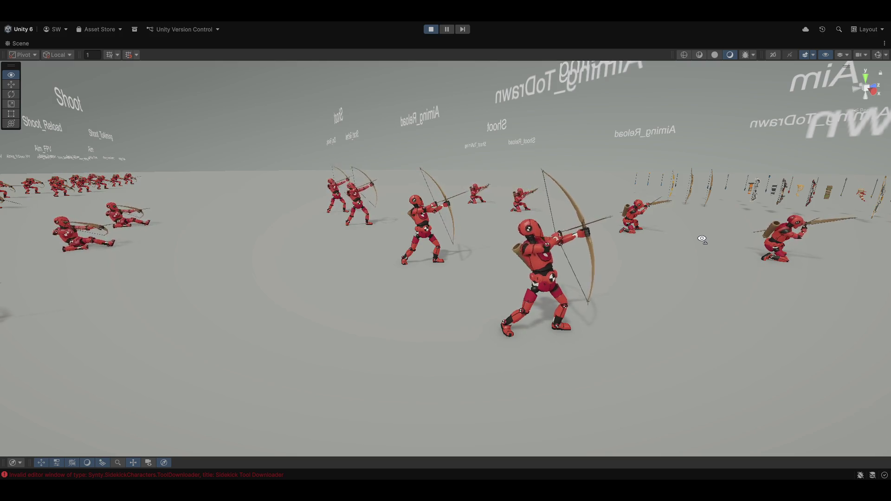
pyautogui.moveTo(702, 239)
pyautogui.mouseDown()
pyautogui.moveTo(769, 215)
pyautogui.moveTo(438, 223)
pyautogui.moveTo(316, 201)
pyautogui.mouseUp()
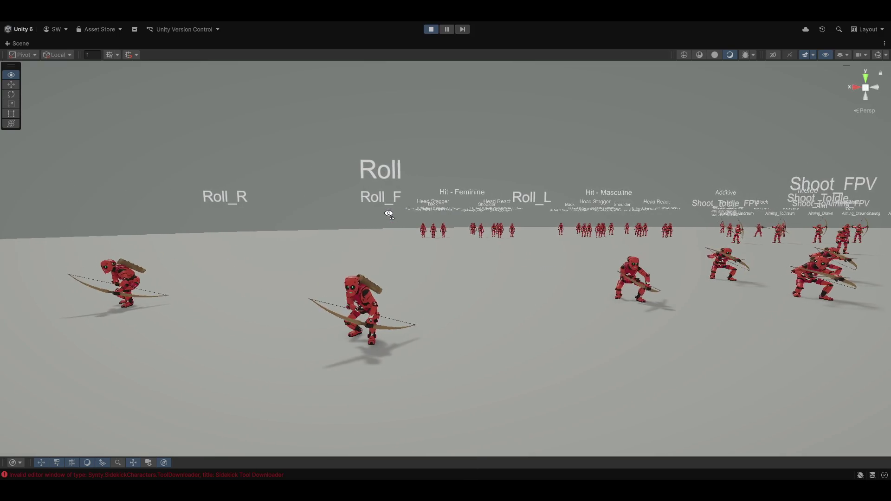
pyautogui.moveTo(389, 214)
pyautogui.mouseDown()
pyautogui.moveTo(438, 213)
pyautogui.moveTo(447, 194)
pyautogui.moveTo(384, 193)
pyautogui.moveTo(416, 187)
pyautogui.moveTo(404, 185)
pyautogui.moveTo(433, 193)
pyautogui.moveTo(357, 194)
pyautogui.mouseUp()
pyautogui.press('w')
pyautogui.press('d')
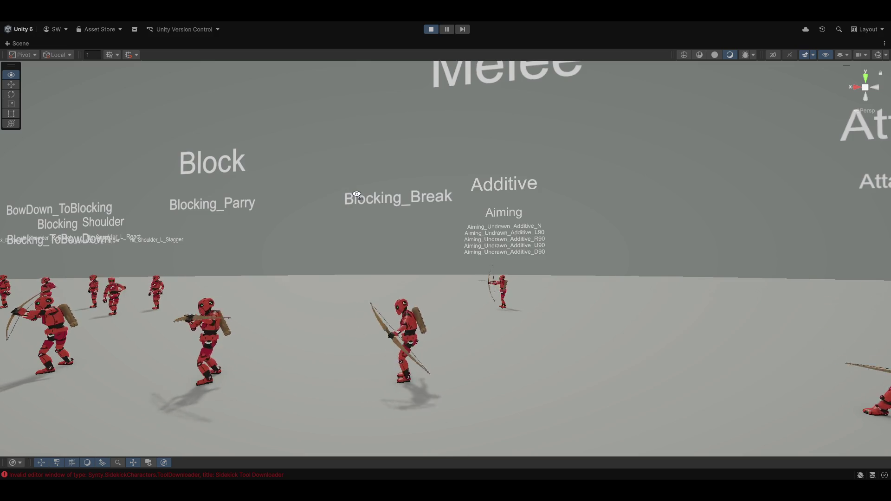
pyautogui.press('a')
pyautogui.moveTo(356, 194)
pyautogui.mouseDown()
pyautogui.moveTo(304, 207)
pyautogui.moveTo(246, 184)
pyautogui.moveTo(381, 190)
pyautogui.mouseUp()
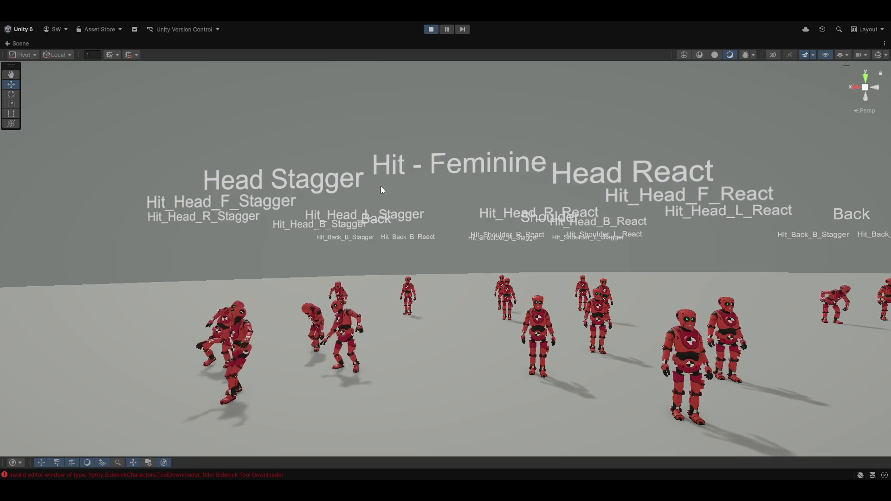
# Step: Swing the view past Head React toward the distant Hit - Masculine rows
pyautogui.moveTo(749, 375); pyautogui.dragTo(650, 227)
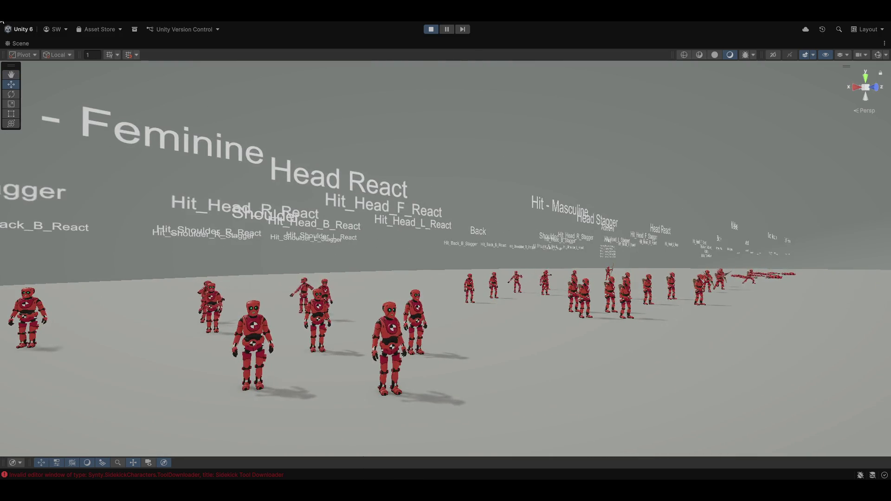
# Step: Open Gallery_Sidekick.unity from Assets/Synty/AnimationEmotesAndTaunts/Samples/Scenes
pyautogui.hotkey('alt', 'f')
pyautogui.click(38, 41)
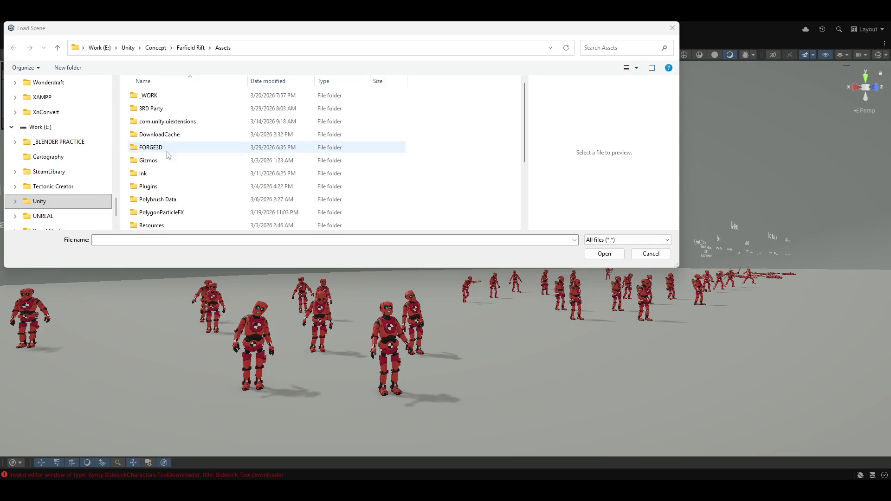
pyautogui.scroll(-3, 168, 153)
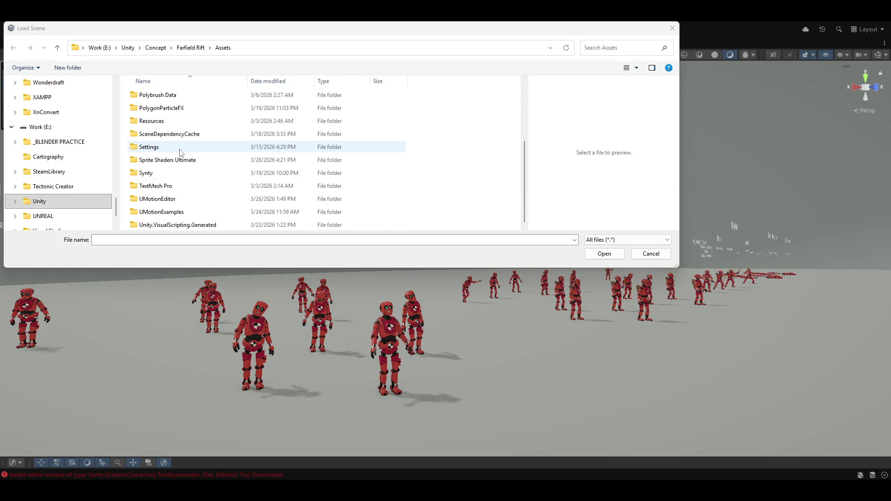
pyautogui.click(149, 174)
pyautogui.doubleClick(149, 173)
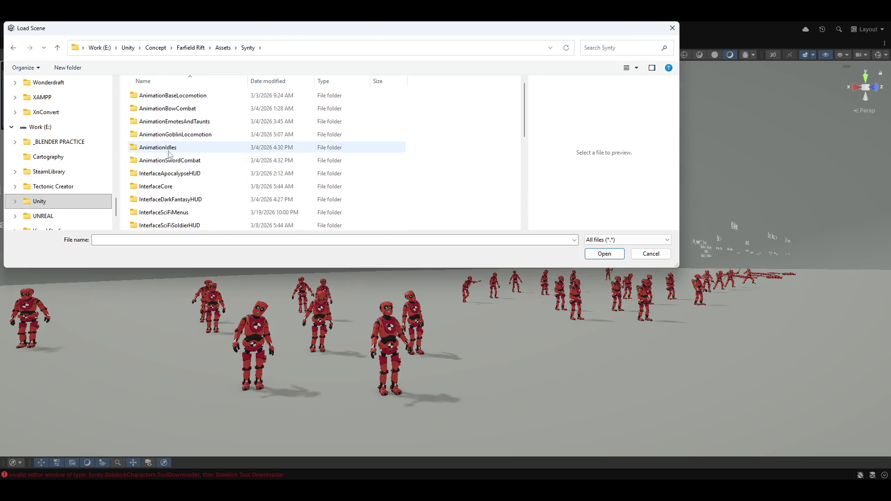
pyautogui.doubleClick(191, 122)
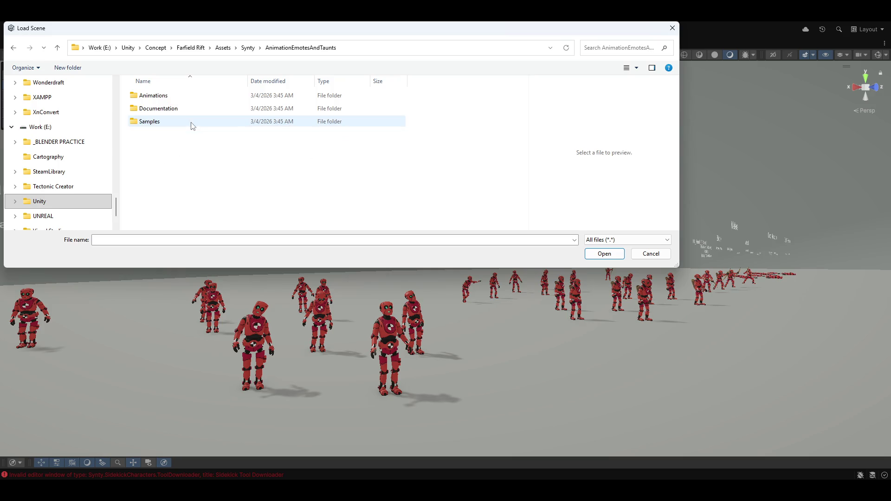
pyautogui.doubleClick(150, 123)
pyautogui.doubleClick(149, 135)
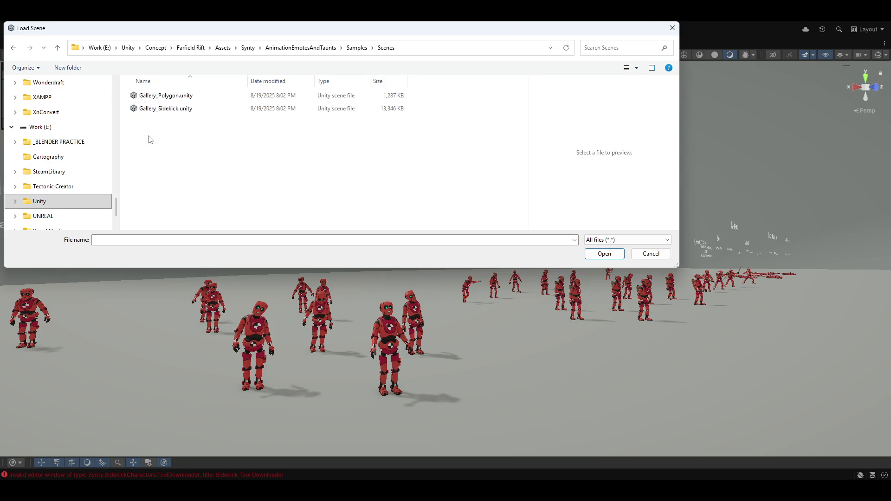
pyautogui.doubleClick(158, 110)
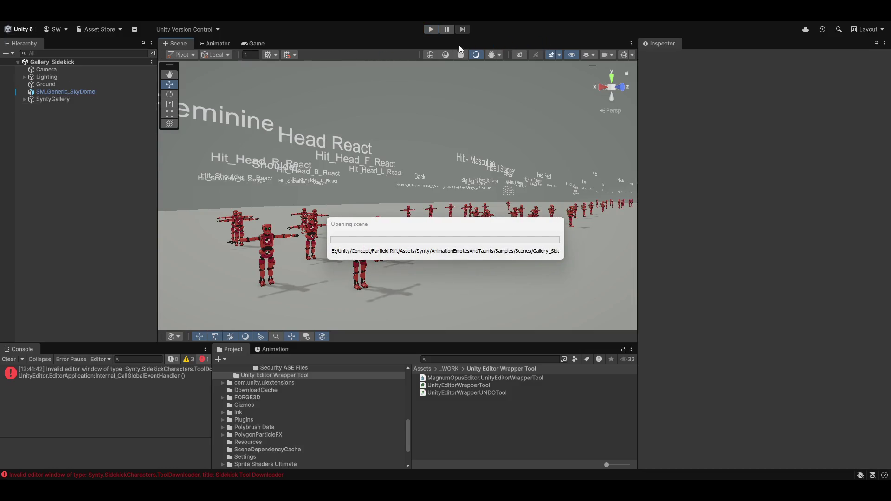
# Step: Play the emotes gallery and orbit the Scene view across the Flex_Biceps and neighbouring emote rows
pyautogui.click(429, 29)
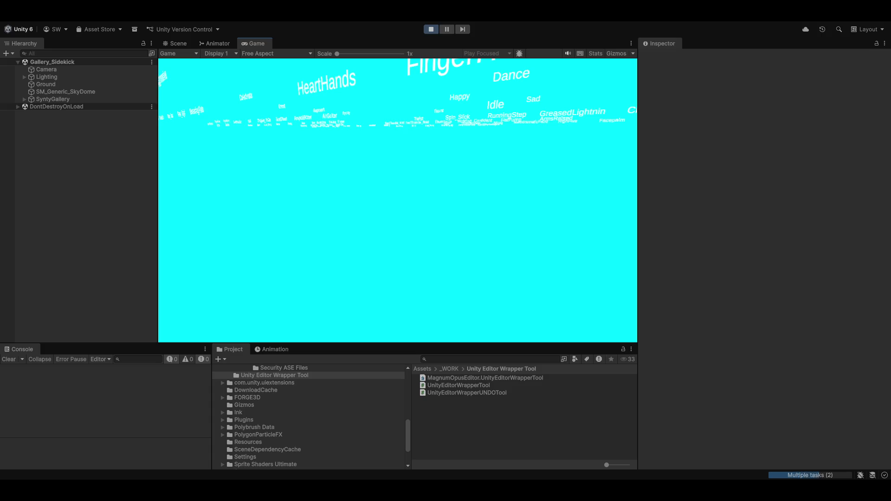
pyautogui.click(177, 44)
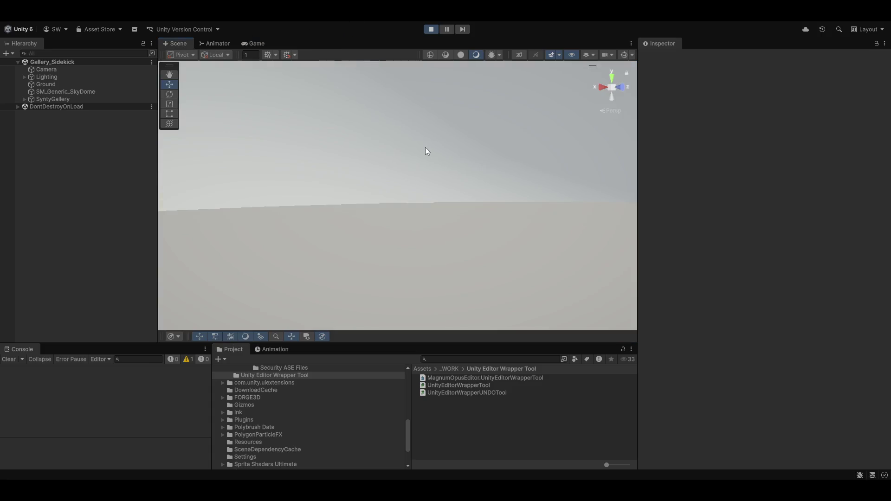
pyautogui.moveTo(400, 170)
pyautogui.mouseDown()
pyautogui.moveTo(718, 187)
pyautogui.moveTo(219, 209)
pyautogui.moveTo(182, 235)
pyautogui.moveTo(202, 233)
pyautogui.moveTo(211, 218)
pyautogui.moveTo(855, 271)
pyautogui.moveTo(803, 238)
pyautogui.moveTo(762, 227)
pyautogui.moveTo(675, 237)
pyautogui.moveTo(670, 265)
pyautogui.moveTo(678, 222)
pyautogui.moveTo(701, 254)
pyautogui.moveTo(738, 237)
pyautogui.moveTo(756, 251)
pyautogui.moveTo(837, 246)
pyautogui.moveTo(804, 227)
pyautogui.moveTo(756, 229)
pyautogui.moveTo(738, 242)
pyautogui.moveTo(749, 246)
pyautogui.mouseUp()
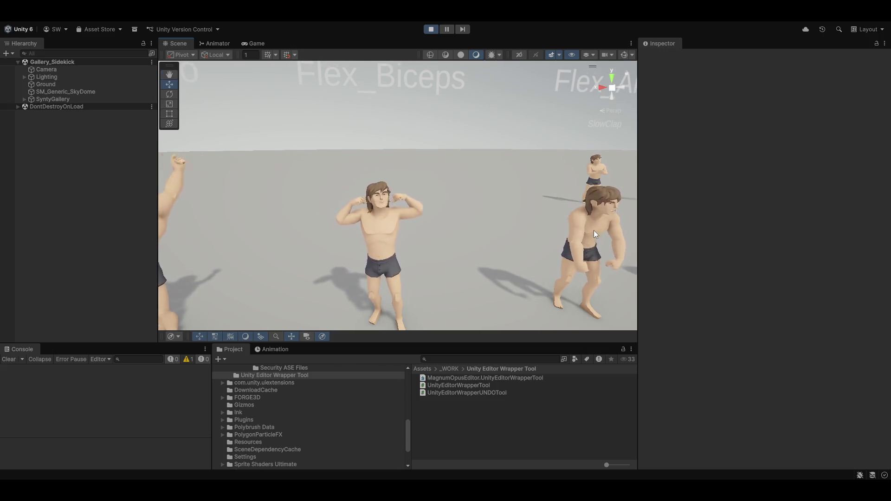
pyautogui.moveTo(594, 230)
pyautogui.mouseDown()
pyautogui.moveTo(555, 218)
pyautogui.moveTo(533, 229)
pyautogui.moveTo(609, 201)
pyautogui.moveTo(559, 211)
pyautogui.mouseUp()
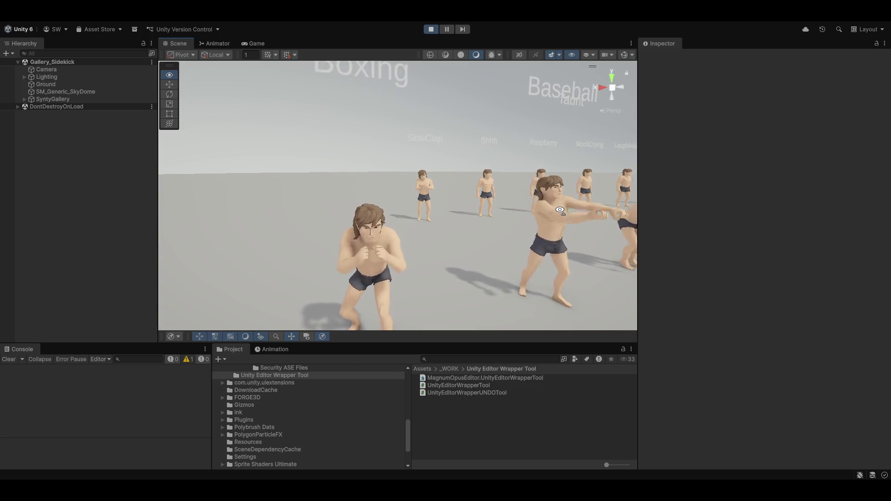
pyautogui.moveTo(560, 210)
pyautogui.mouseDown()
pyautogui.moveTo(548, 202)
pyautogui.moveTo(655, 202)
pyautogui.moveTo(682, 188)
pyautogui.moveTo(561, 191)
pyautogui.moveTo(507, 135)
pyautogui.moveTo(520, 185)
pyautogui.moveTo(513, 285)
pyautogui.moveTo(460, 231)
pyautogui.moveTo(525, 215)
pyautogui.moveTo(496, 199)
pyautogui.moveTo(525, 198)
pyautogui.moveTo(541, 215)
pyautogui.moveTo(541, 239)
pyautogui.mouseUp()
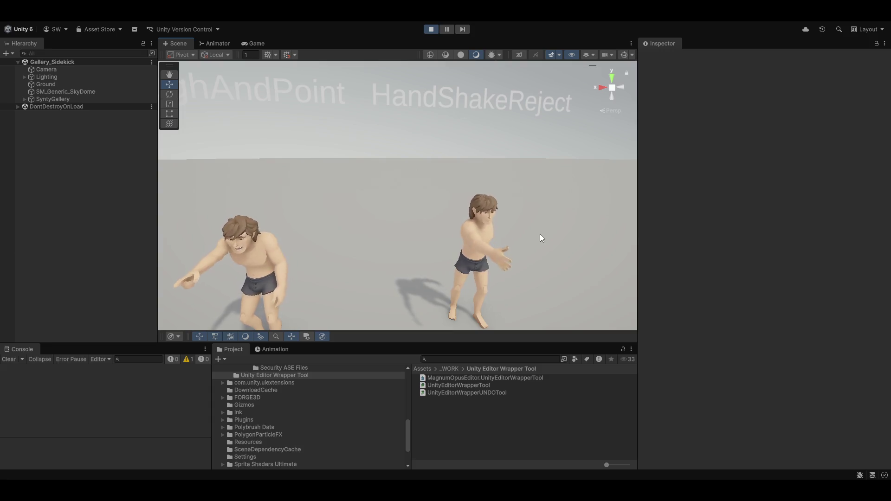
pyautogui.rightClick(534, 219)
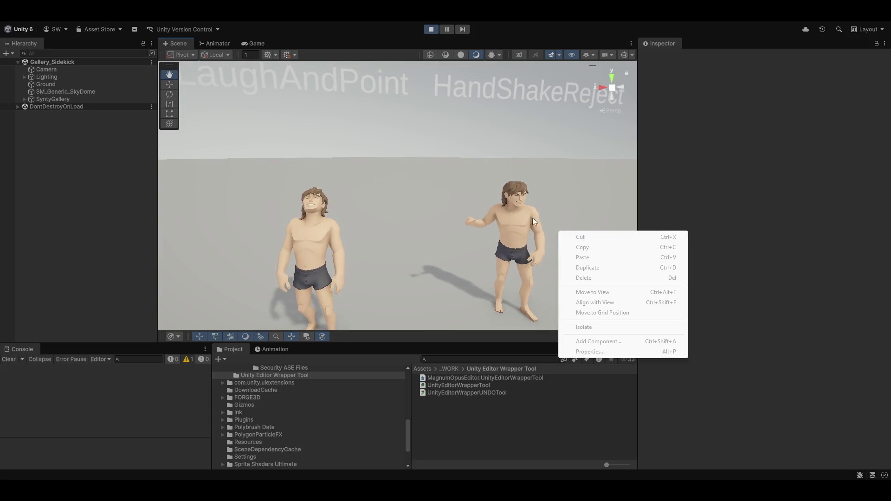
# Step: Fly in close to the SlowClap and Shhh characters, then pull back to the whole crowd
pyautogui.press('Escape')
pyautogui.moveTo(533, 219)
pyautogui.mouseDown()
pyautogui.moveTo(497, 179)
pyautogui.moveTo(504, 187)
pyautogui.moveTo(487, 213)
pyautogui.moveTo(466, 201)
pyautogui.mouseUp()
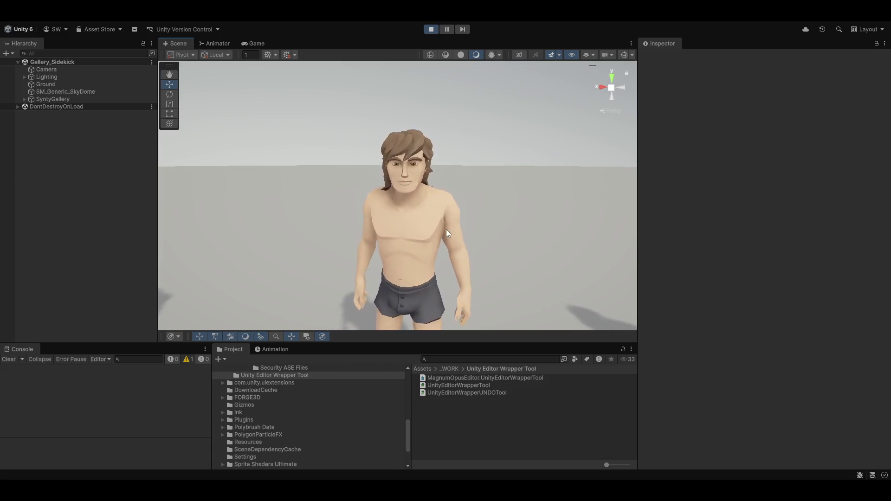
pyautogui.moveTo(447, 229)
pyautogui.mouseDown()
pyautogui.moveTo(423, 212)
pyautogui.moveTo(424, 201)
pyautogui.moveTo(453, 199)
pyautogui.moveTo(454, 227)
pyautogui.moveTo(463, 223)
pyautogui.mouseUp()
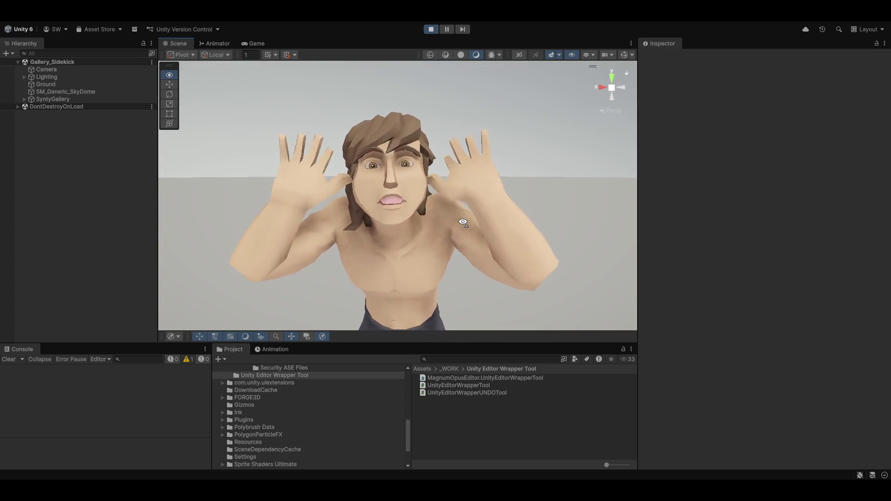
pyautogui.press('s')
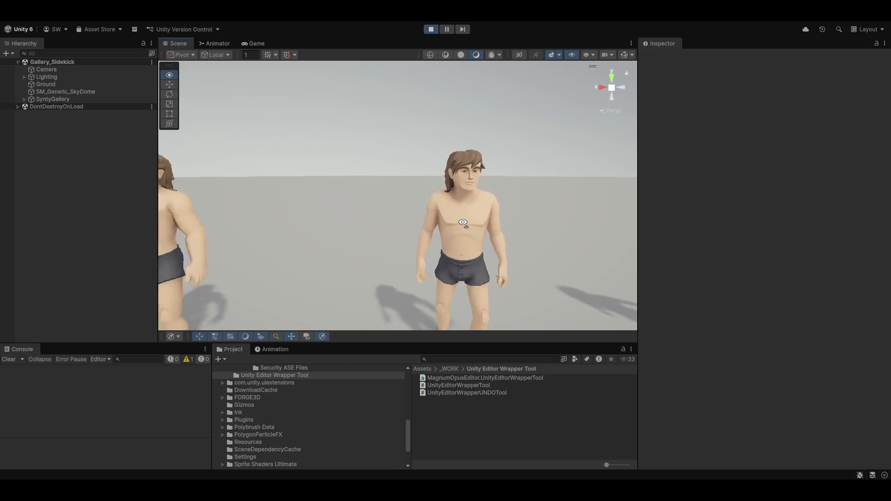
pyautogui.moveTo(463, 222); pyautogui.dragTo(464, 195)
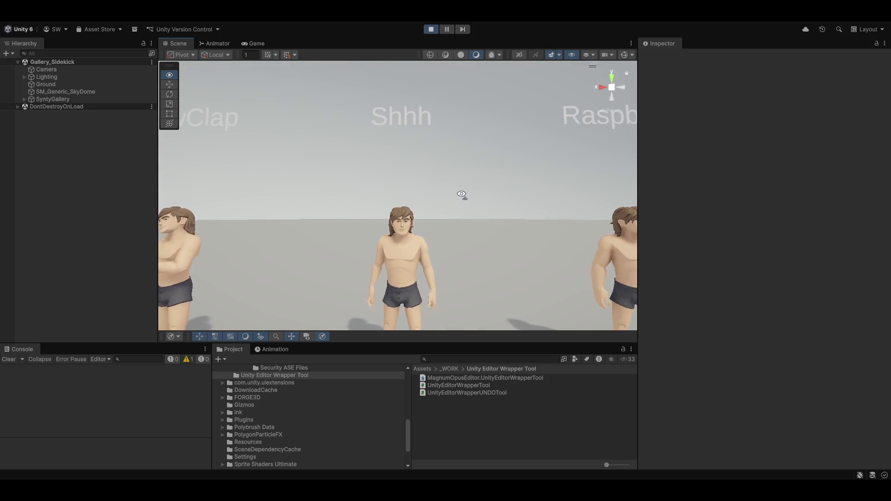
pyautogui.press('a')
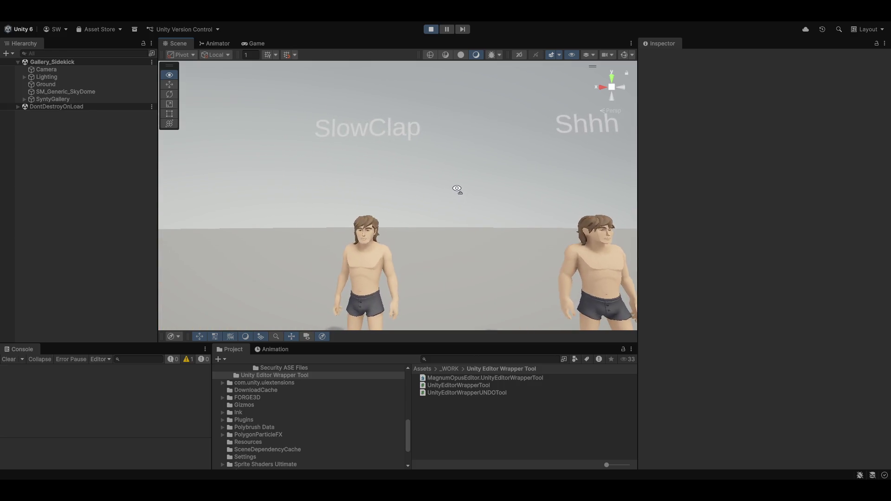
pyautogui.press('w')
pyautogui.moveTo(456, 194); pyautogui.dragTo(451, 226)
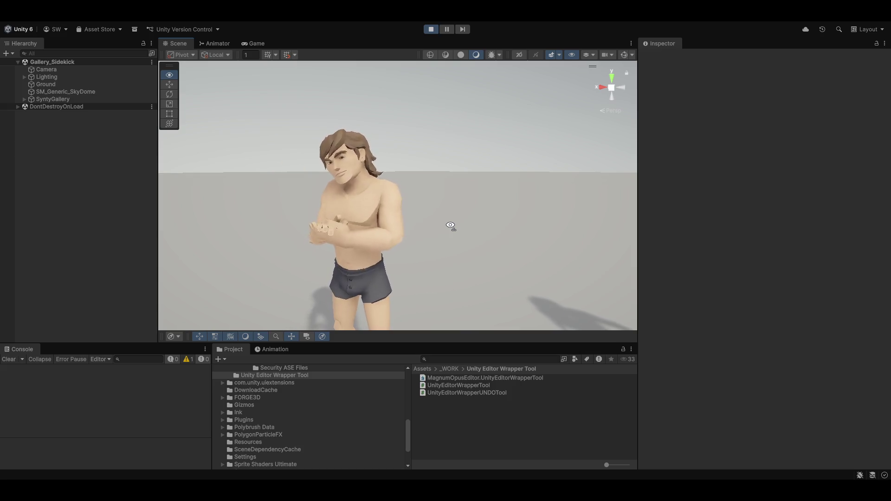
pyautogui.moveTo(450, 225); pyautogui.dragTo(155, 205)
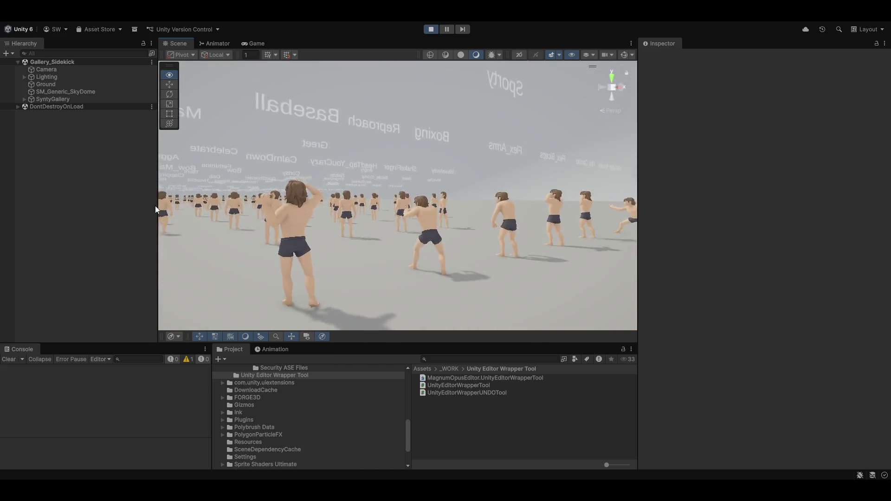
# Step: Orbit from the Reproach and CalmDown characters toward the Happy, Twist and Beckon_Finger emotes
pyautogui.moveTo(195, 177); pyautogui.dragTo(440, 169)
pyautogui.moveTo(465, 171)
pyautogui.mouseDown()
pyautogui.moveTo(501, 246)
pyautogui.moveTo(557, 193)
pyautogui.moveTo(551, 245)
pyautogui.moveTo(548, 220)
pyautogui.mouseUp()
pyautogui.moveTo(454, 224)
pyautogui.mouseDown()
pyautogui.moveTo(477, 217)
pyautogui.moveTo(476, 245)
pyautogui.moveTo(464, 189)
pyautogui.moveTo(476, 219)
pyautogui.moveTo(651, 207)
pyautogui.moveTo(871, 215)
pyautogui.moveTo(10, 201)
pyautogui.moveTo(487, 272)
pyautogui.moveTo(454, 239)
pyautogui.moveTo(451, 219)
pyautogui.moveTo(451, 246)
pyautogui.moveTo(388, 247)
pyautogui.moveTo(422, 246)
pyautogui.moveTo(423, 204)
pyautogui.moveTo(503, 204)
pyautogui.moveTo(501, 189)
pyautogui.moveTo(442, 191)
pyautogui.moveTo(461, 197)
pyautogui.moveTo(451, 185)
pyautogui.moveTo(517, 185)
pyautogui.moveTo(461, 213)
pyautogui.moveTo(472, 199)
pyautogui.moveTo(509, 186)
pyautogui.moveTo(479, 200)
pyautogui.moveTo(685, 201)
pyautogui.moveTo(156, 195)
pyautogui.moveTo(537, 158)
pyautogui.moveTo(526, 172)
pyautogui.moveTo(545, 210)
pyautogui.mouseUp()
pyautogui.press('d')
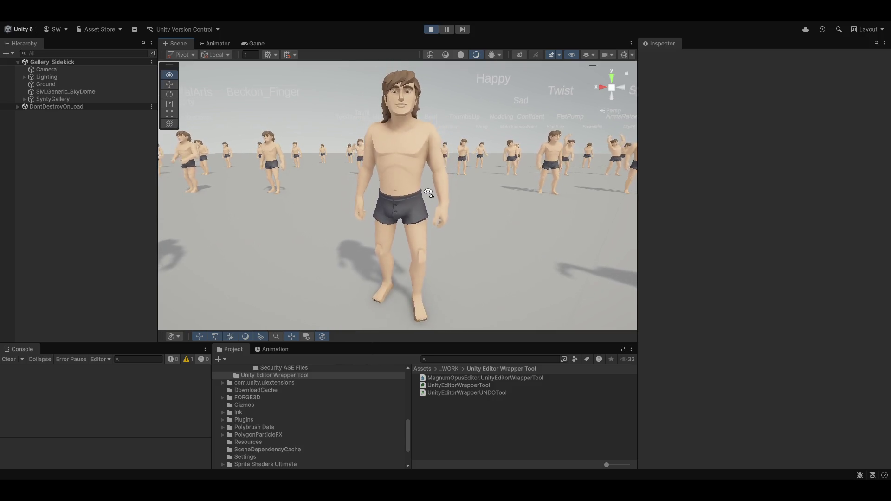
# Step: Fly left along the playing emote gallery to the Tantrum and TantrumStomp characters up close
pyautogui.moveTo(420, 153)
pyautogui.mouseDown()
pyautogui.moveTo(439, 197)
pyautogui.moveTo(430, 92)
pyautogui.moveTo(469, 106)
pyautogui.moveTo(412, 120)
pyautogui.moveTo(408, 139)
pyautogui.moveTo(418, 130)
pyautogui.moveTo(426, 145)
pyautogui.moveTo(423, 134)
pyautogui.moveTo(759, 141)
pyautogui.moveTo(414, 124)
pyautogui.moveTo(426, 91)
pyautogui.moveTo(450, 139)
pyautogui.moveTo(453, 119)
pyautogui.mouseUp()
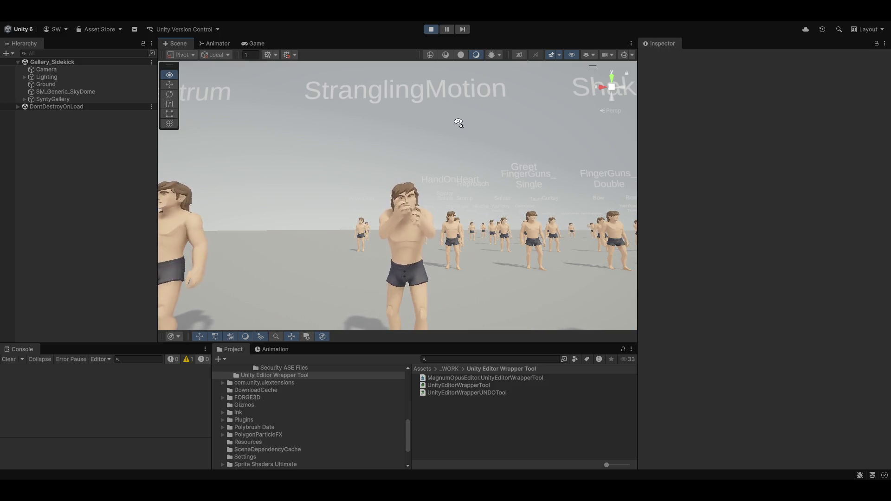
pyautogui.press('a')
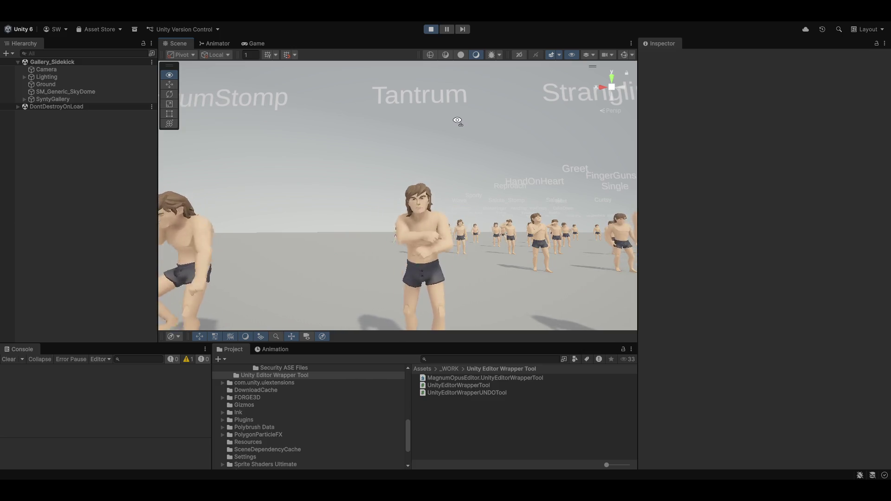
pyautogui.press('a')
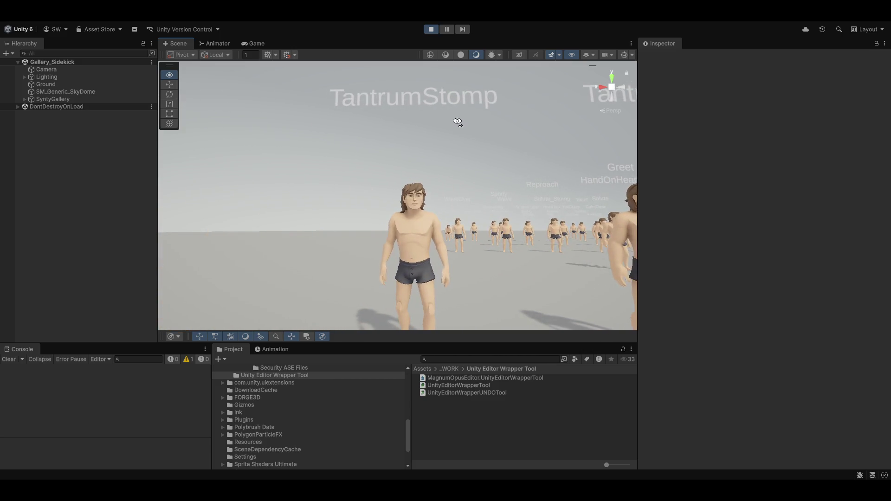
pyautogui.moveTo(457, 121)
pyautogui.mouseDown()
pyautogui.moveTo(464, 132)
pyautogui.moveTo(464, 121)
pyautogui.moveTo(736, 146)
pyautogui.mouseUp()
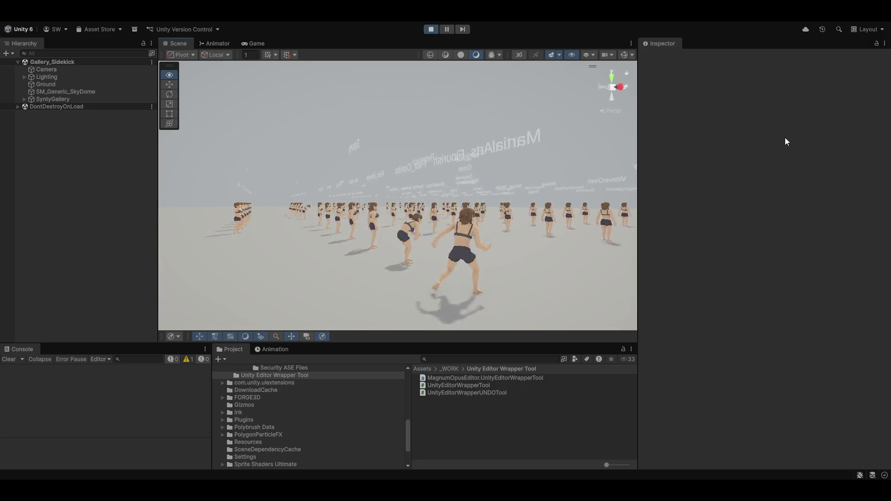
# Step: Fly-look past the FingerHeart, BlowKiss and HeartHands figures toward the Dance and Idle crowd
pyautogui.moveTo(585, 160)
pyautogui.mouseDown()
pyautogui.moveTo(529, 168)
pyautogui.moveTo(467, 135)
pyautogui.moveTo(459, 163)
pyautogui.moveTo(485, 143)
pyautogui.moveTo(712, 155)
pyautogui.moveTo(499, 129)
pyautogui.moveTo(636, 124)
pyautogui.moveTo(458, 149)
pyautogui.moveTo(559, 83)
pyautogui.moveTo(529, 139)
pyautogui.moveTo(475, 181)
pyautogui.moveTo(516, 145)
pyautogui.moveTo(506, 143)
pyautogui.mouseUp()
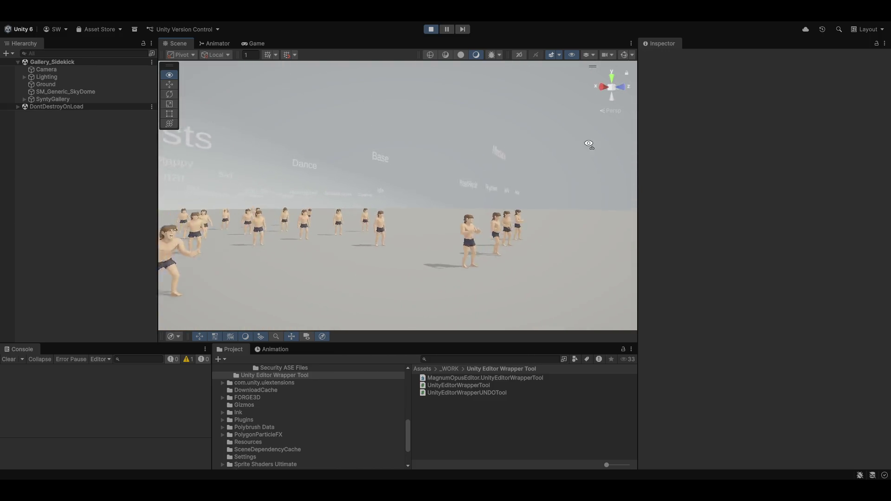
pyautogui.moveTo(592, 116)
pyautogui.mouseDown()
pyautogui.moveTo(503, 167)
pyautogui.moveTo(529, 170)
pyautogui.moveTo(505, 176)
pyautogui.moveTo(493, 161)
pyautogui.moveTo(642, 136)
pyautogui.mouseUp()
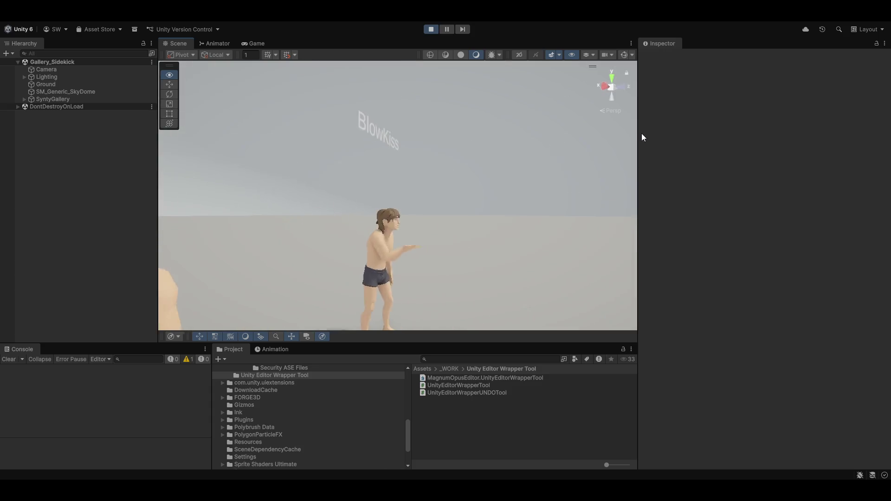
pyautogui.moveTo(537, 141); pyautogui.dragTo(446, 142)
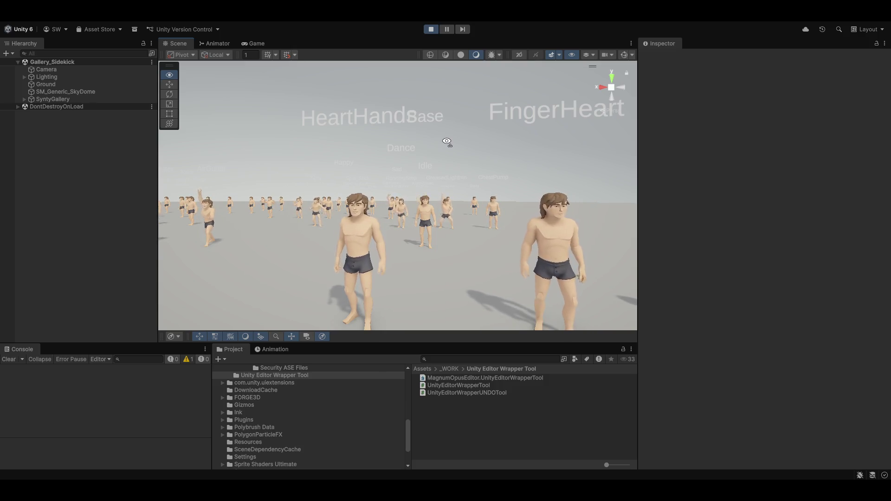
pyautogui.moveTo(446, 142)
pyautogui.mouseDown()
pyautogui.moveTo(447, 166)
pyautogui.moveTo(342, 190)
pyautogui.moveTo(502, 139)
pyautogui.moveTo(563, 140)
pyautogui.mouseUp()
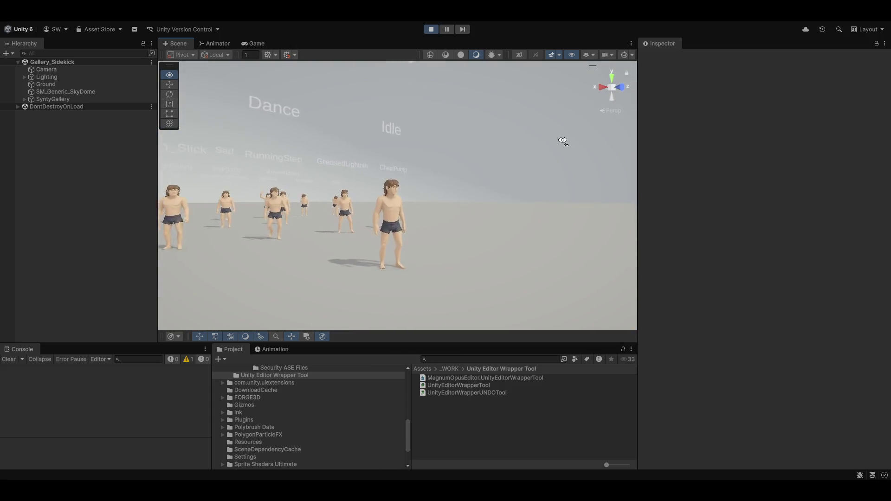
pyautogui.moveTo(469, 126)
pyautogui.mouseDown()
pyautogui.moveTo(486, 135)
pyautogui.moveTo(432, 147)
pyautogui.moveTo(481, 137)
pyautogui.moveTo(478, 76)
pyautogui.moveTo(475, 145)
pyautogui.mouseUp()
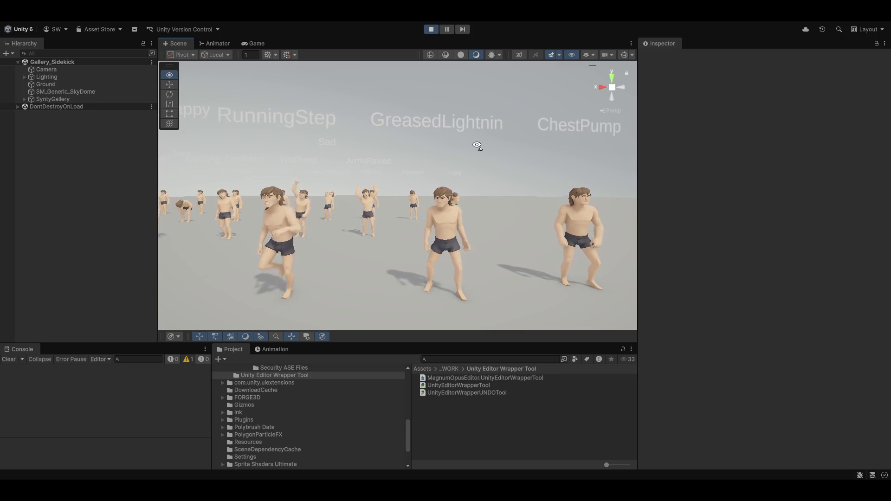
# Step: Fly right past ChestPump, TwoThumbs and ThumbsUp to the Nodding_Confident, FistPump and ArmsRaised characters
pyautogui.press('d')
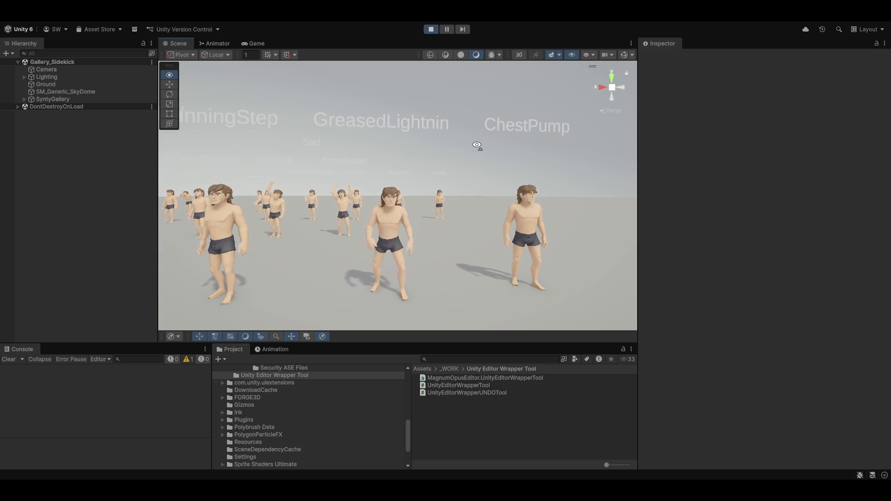
pyautogui.press('d')
pyautogui.press('w')
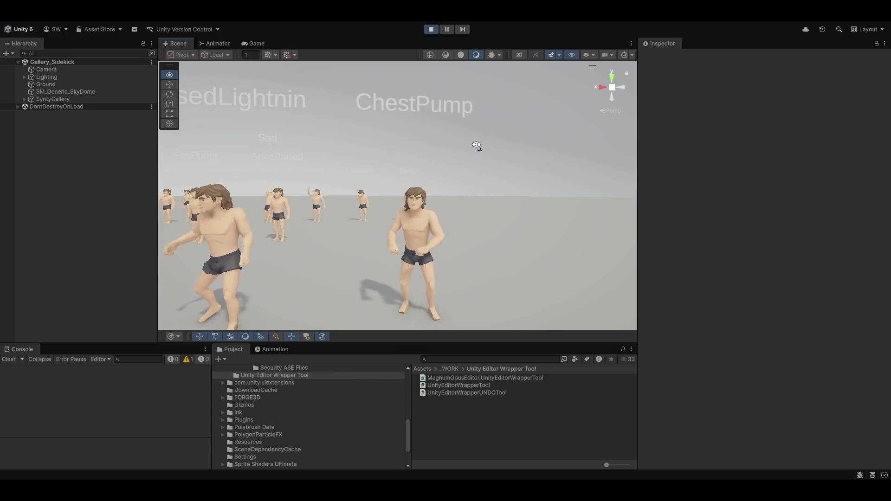
pyautogui.press('a')
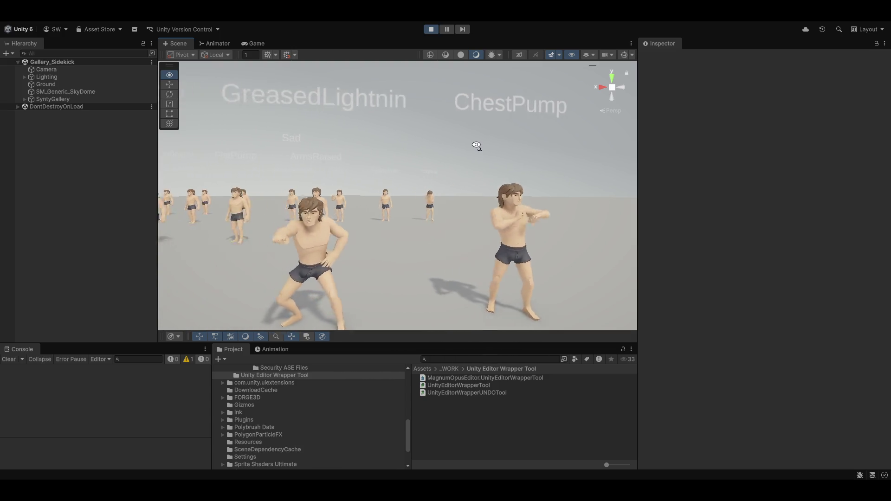
pyautogui.press('w')
pyautogui.press('s')
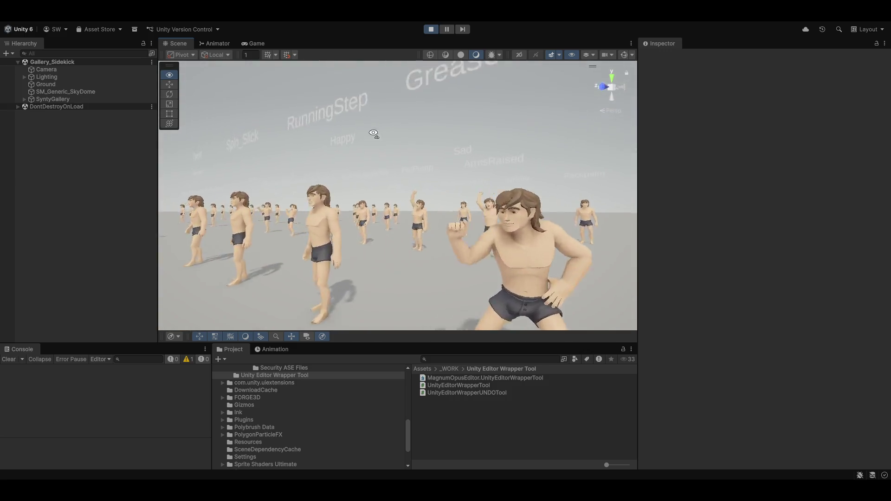
pyautogui.moveTo(434, 163); pyautogui.dragTo(391, 173)
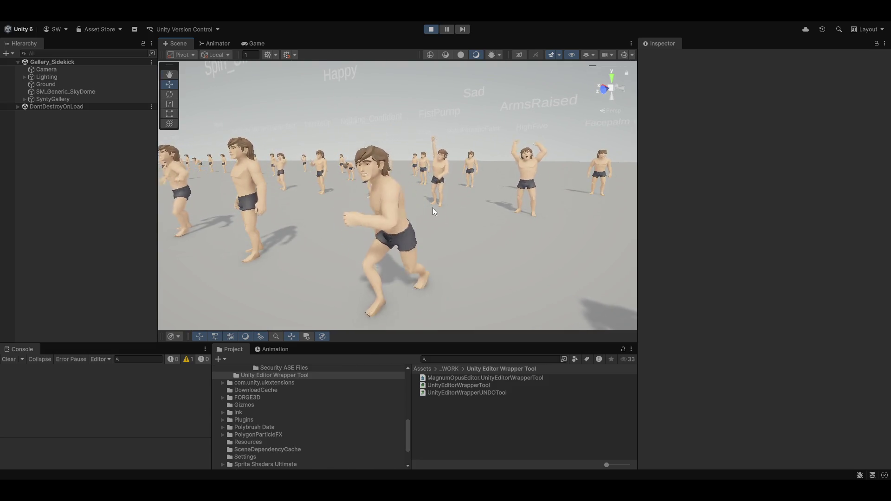
pyautogui.moveTo(427, 205)
pyautogui.mouseDown()
pyautogui.moveTo(412, 188)
pyautogui.moveTo(435, 165)
pyautogui.moveTo(455, 165)
pyautogui.moveTo(440, 209)
pyautogui.moveTo(487, 201)
pyautogui.mouseUp()
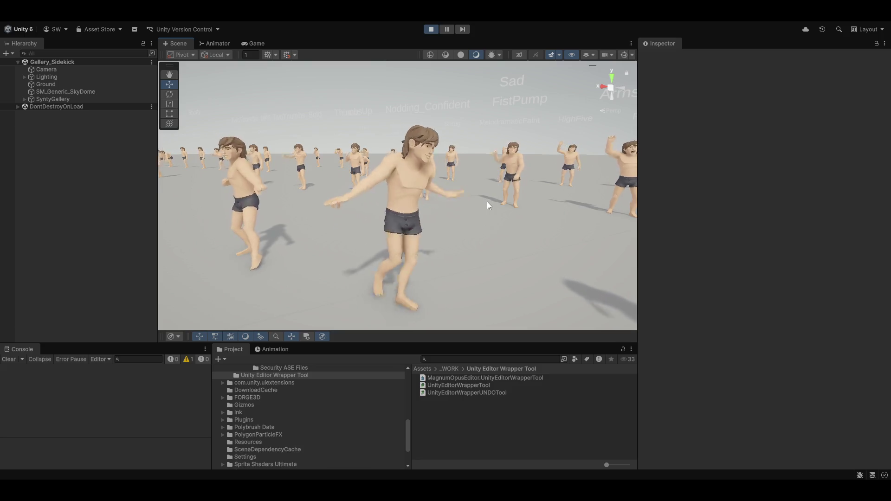
pyautogui.moveTo(216, 175)
pyautogui.mouseDown()
pyautogui.moveTo(225, 152)
pyautogui.moveTo(292, 149)
pyautogui.moveTo(328, 159)
pyautogui.moveTo(279, 94)
pyautogui.moveTo(259, 139)
pyautogui.moveTo(334, 151)
pyautogui.moveTo(288, 111)
pyautogui.moveTo(280, 144)
pyautogui.moveTo(269, 131)
pyautogui.mouseUp()
# Step: Open Gallery_01_Sidekick.unity from Synty/AnimationGoblinLocomotion/Samples/Scenes
pyautogui.click(47, 77)
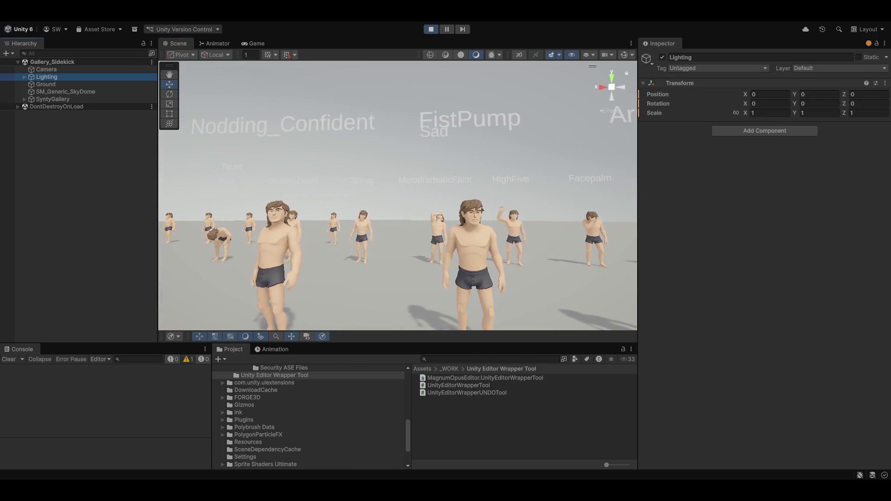
pyautogui.click(12, 16)
pyautogui.click(27, 37)
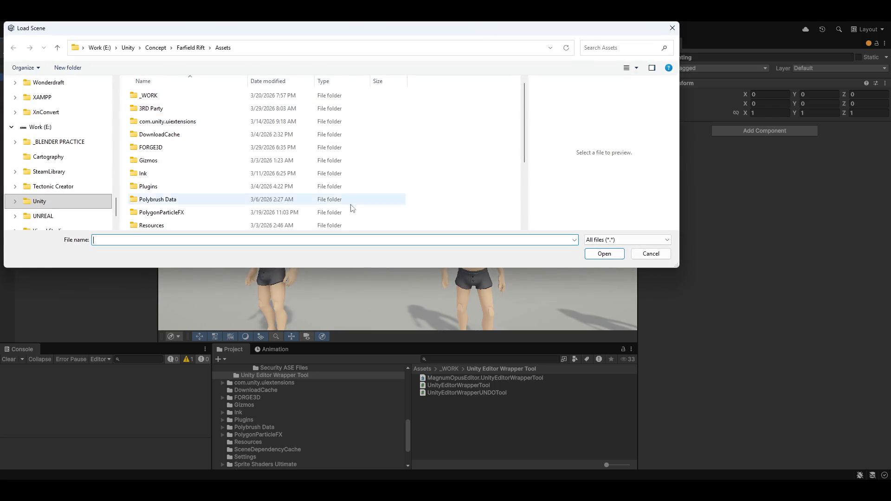
pyautogui.scroll(-3, 157, 185)
pyautogui.doubleClick(169, 173)
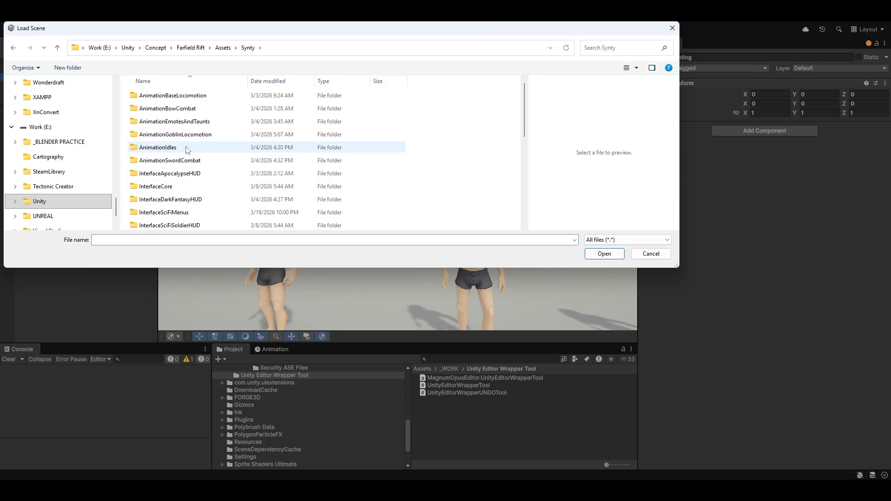
pyautogui.doubleClick(222, 138)
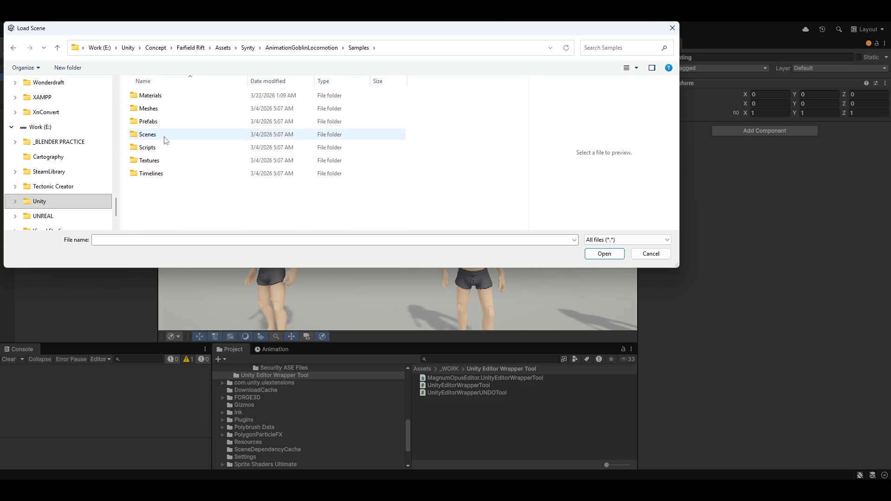
pyautogui.doubleClick(165, 139)
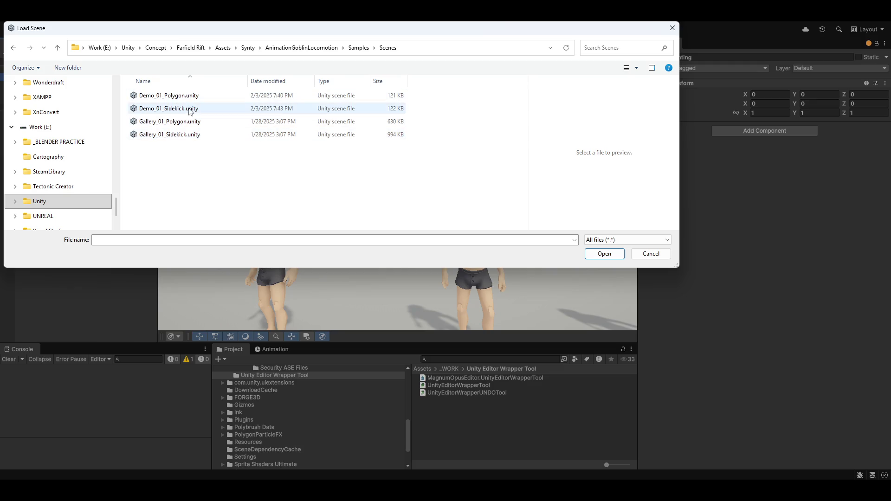
pyautogui.doubleClick(193, 138)
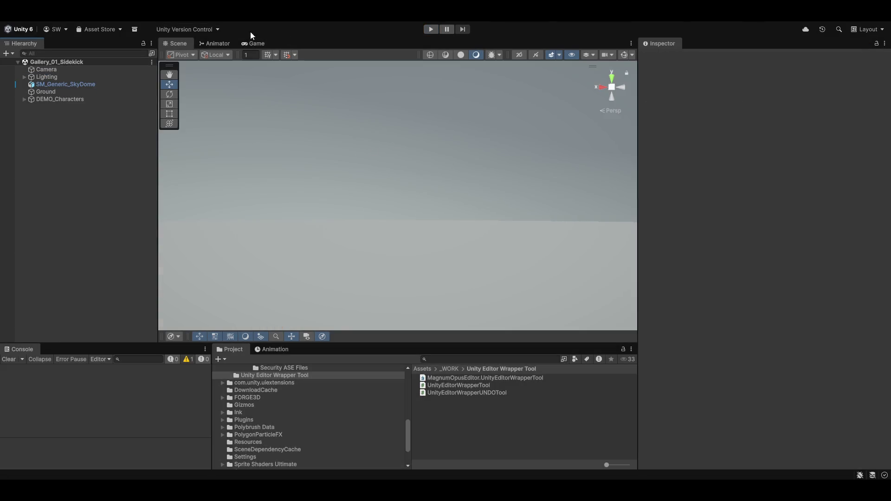
# Step: Orbit to the goblin characters, then play the gallery in the Game view
pyautogui.moveTo(482, 195)
pyautogui.mouseDown()
pyautogui.moveTo(493, 228)
pyautogui.moveTo(64, 110)
pyautogui.moveTo(46, 167)
pyautogui.moveTo(845, 194)
pyautogui.moveTo(402, 196)
pyautogui.moveTo(343, 163)
pyautogui.moveTo(318, 135)
pyautogui.mouseUp()
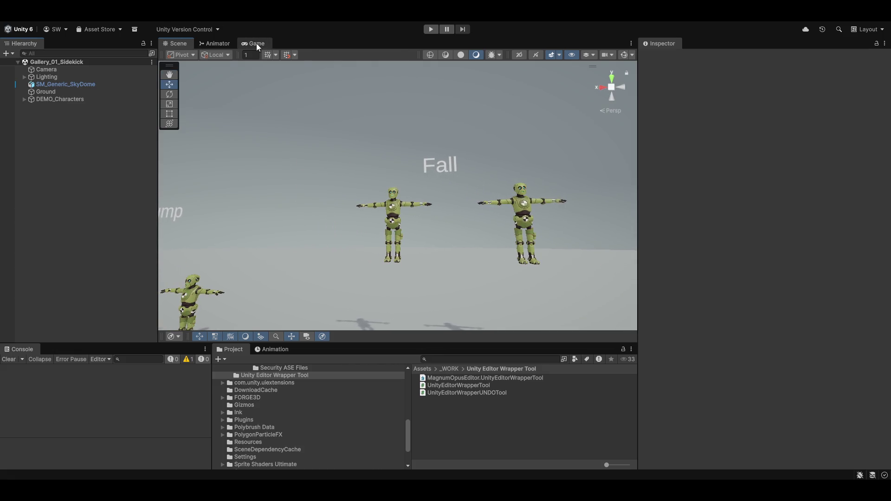
pyautogui.click(256, 43)
pyautogui.click(431, 29)
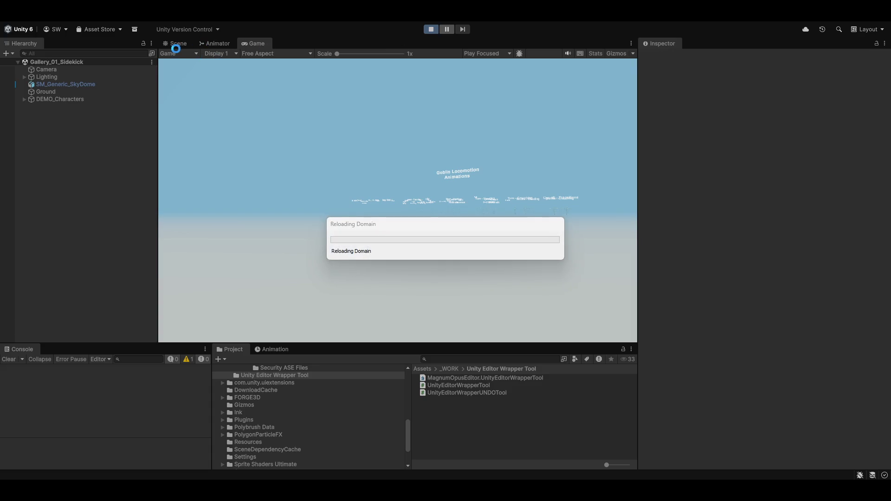
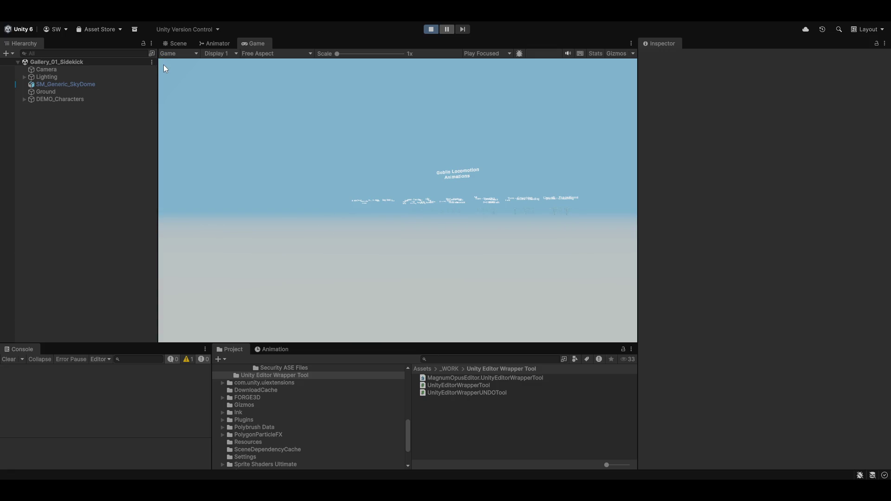
# Step: Switch to the Scene view, select SM_Generic_SkyDome, and orbit the view to a new angle
pyautogui.click(170, 42)
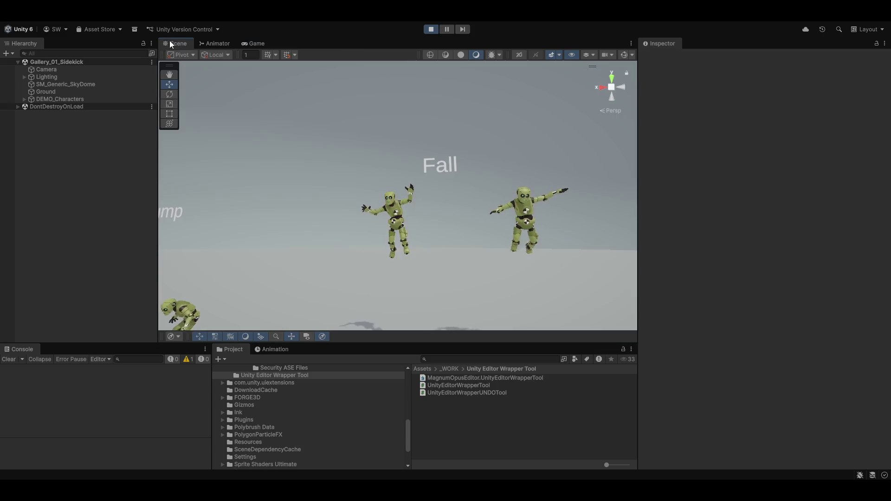
pyautogui.rightClick(367, 201)
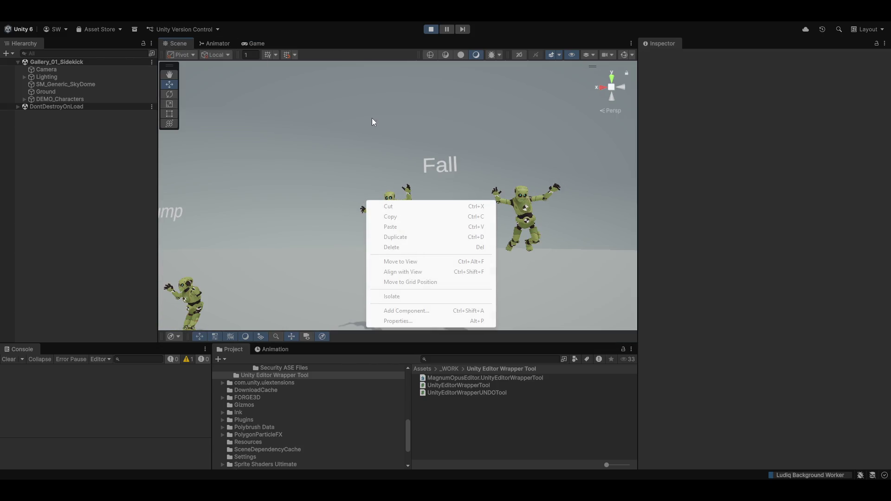
pyautogui.click(346, 123)
pyautogui.click(346, 122)
pyautogui.moveTo(346, 122)
pyautogui.mouseDown()
pyautogui.moveTo(292, 186)
pyautogui.moveTo(470, 206)
pyautogui.moveTo(759, 188)
pyautogui.moveTo(392, 200)
pyautogui.moveTo(365, 183)
pyautogui.moveTo(207, 200)
pyautogui.moveTo(330, 210)
pyautogui.moveTo(314, 218)
pyautogui.mouseUp()
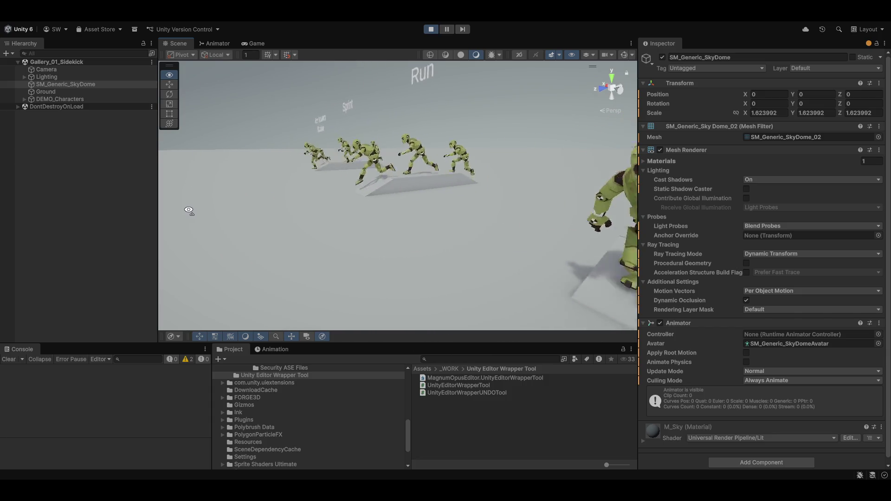
# Step: Orbit the Scene view around the goblin gallery to look over the labelled goblin crowds
pyautogui.moveTo(203, 188)
pyautogui.mouseDown()
pyautogui.moveTo(217, 171)
pyautogui.moveTo(140, 163)
pyautogui.mouseUp()
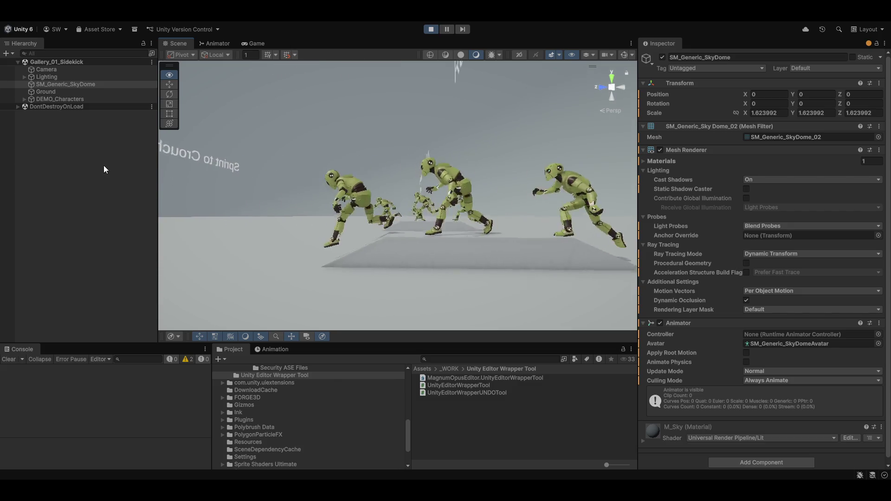
pyautogui.moveTo(167, 165); pyautogui.dragTo(636, 161)
pyautogui.moveTo(779, 159); pyautogui.dragTo(814, 147)
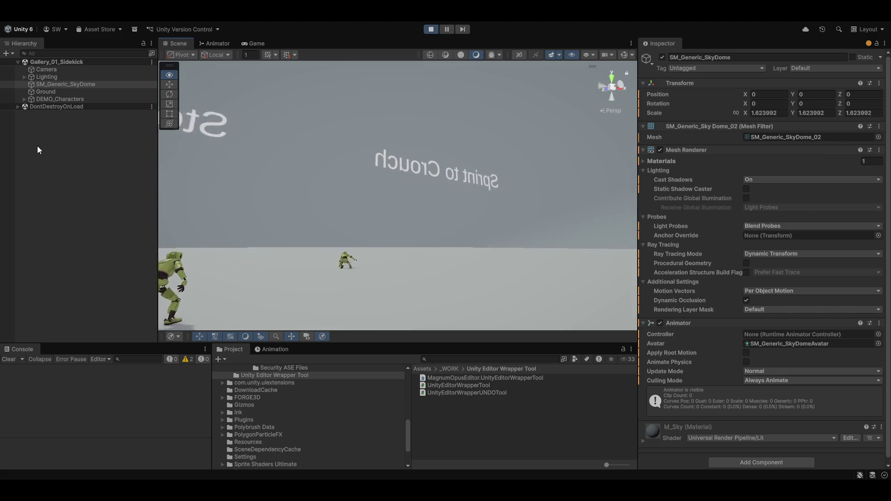
pyautogui.moveTo(682, 160); pyautogui.dragTo(851, 174)
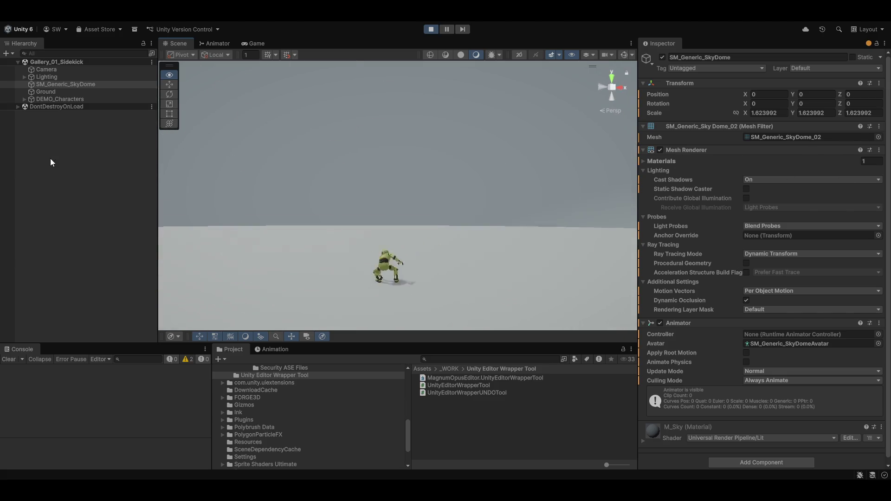
pyautogui.moveTo(51, 162); pyautogui.dragTo(170, 217)
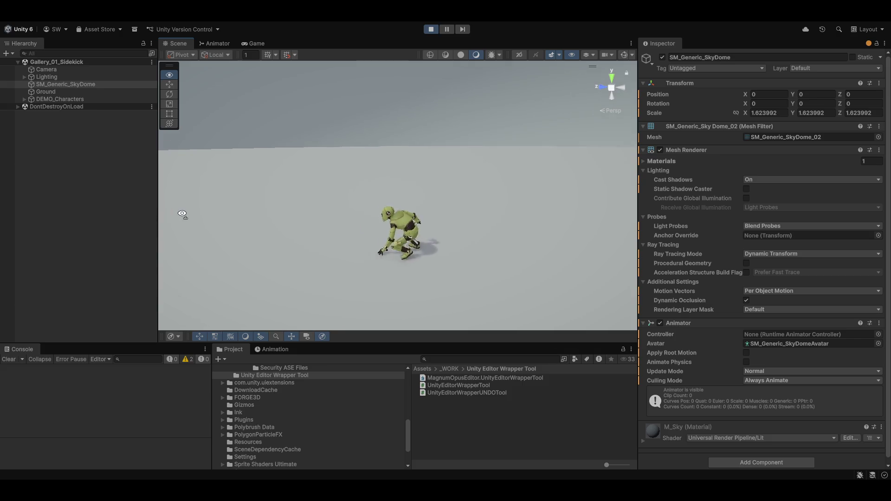
pyautogui.moveTo(252, 211)
pyautogui.mouseDown()
pyautogui.moveTo(428, 207)
pyautogui.moveTo(444, 216)
pyautogui.moveTo(508, 178)
pyautogui.moveTo(636, 181)
pyautogui.mouseUp()
pyautogui.moveTo(586, 148); pyautogui.dragTo(528, 180)
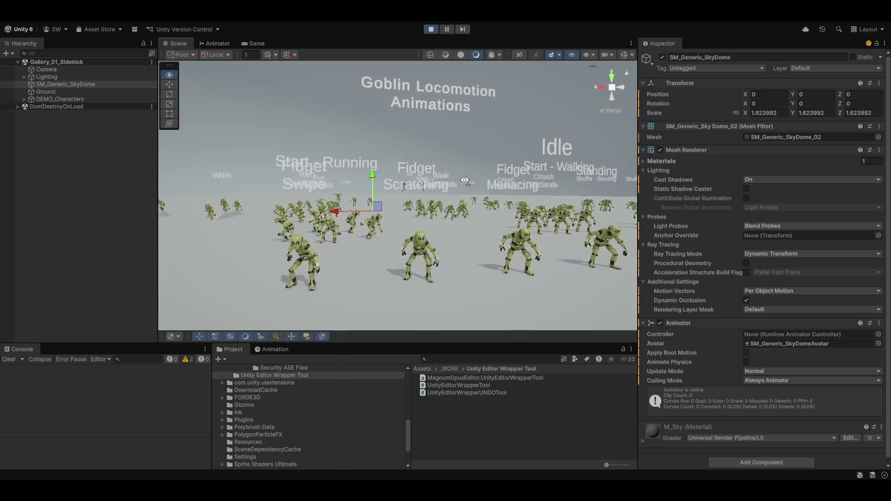
pyautogui.moveTo(457, 182)
pyautogui.mouseDown()
pyautogui.moveTo(529, 187)
pyautogui.moveTo(550, 223)
pyautogui.moveTo(502, 195)
pyautogui.mouseUp()
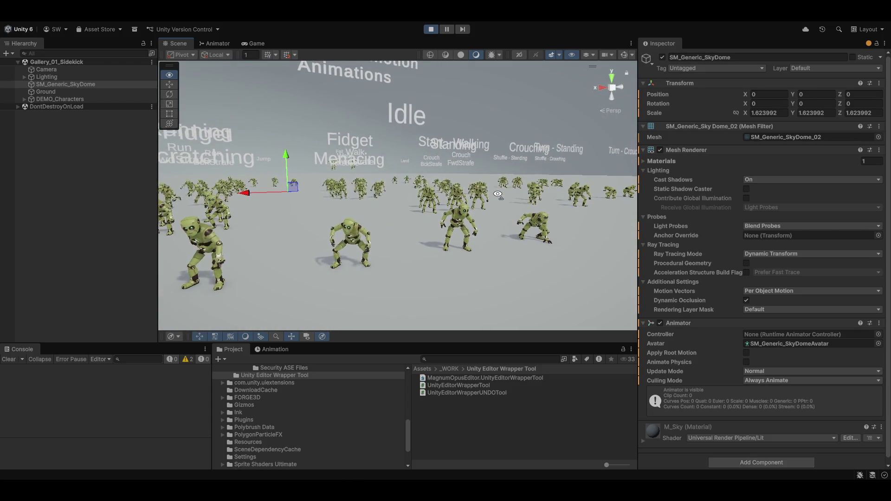
pyautogui.moveTo(497, 195); pyautogui.dragTo(474, 193)
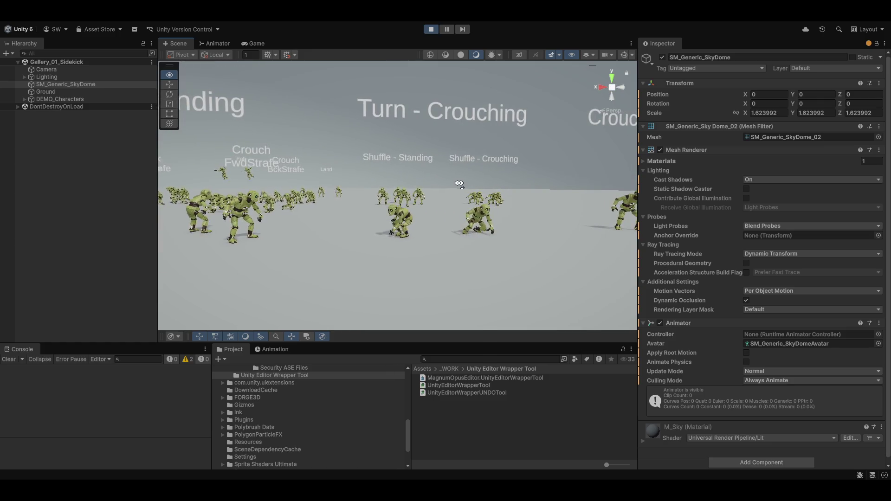
# Step: Fly the Scene camera past the Run, Walk and Crouch goblins to the Shuffle - Standing group
pyautogui.press('a')
pyautogui.press('w')
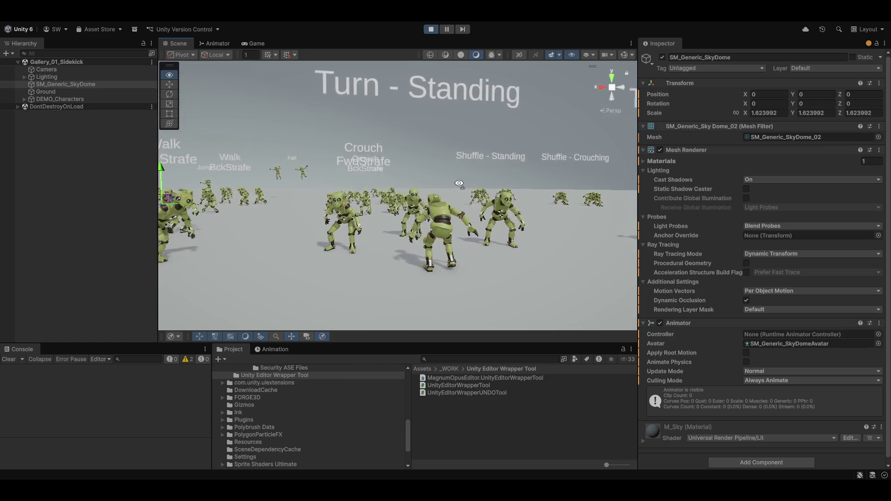
pyautogui.press('a')
pyautogui.press('w')
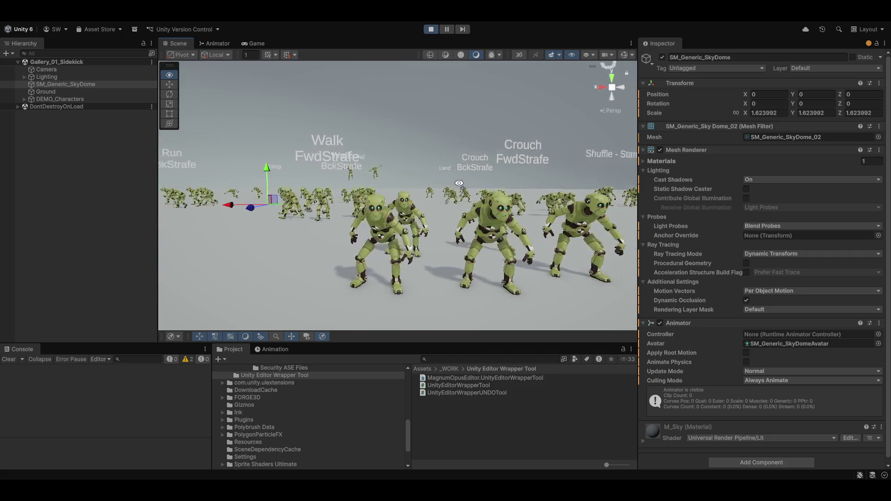
pyautogui.press('a')
pyautogui.press('w')
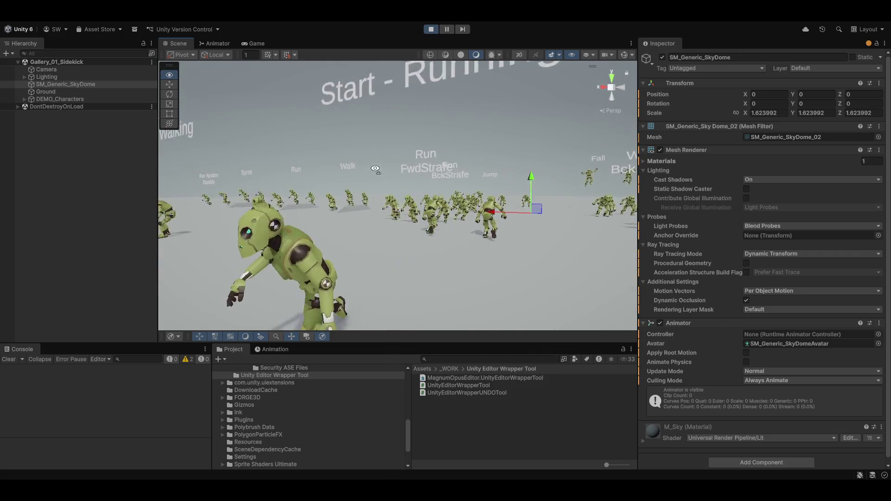
pyautogui.press('a')
pyautogui.press('w')
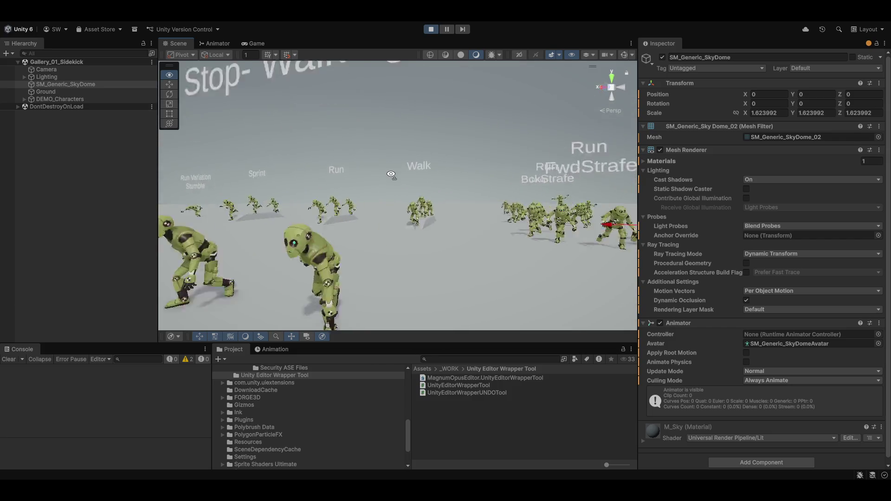
pyautogui.press('w')
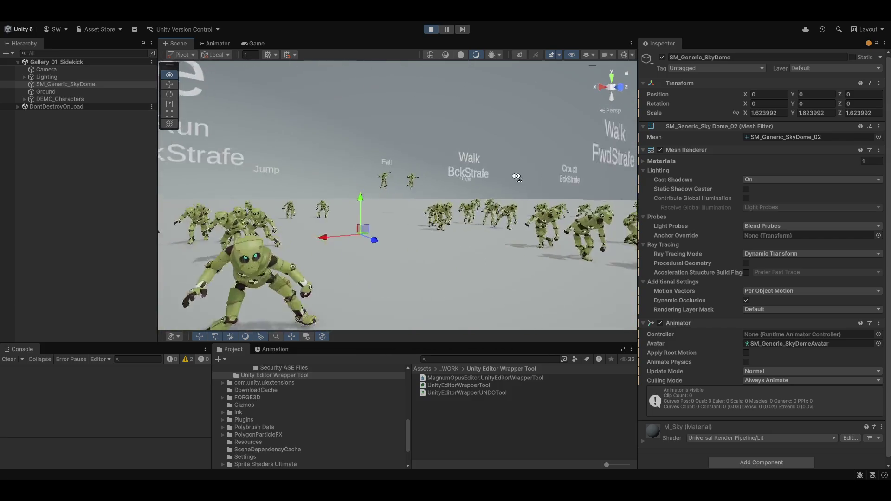
pyautogui.press('w')
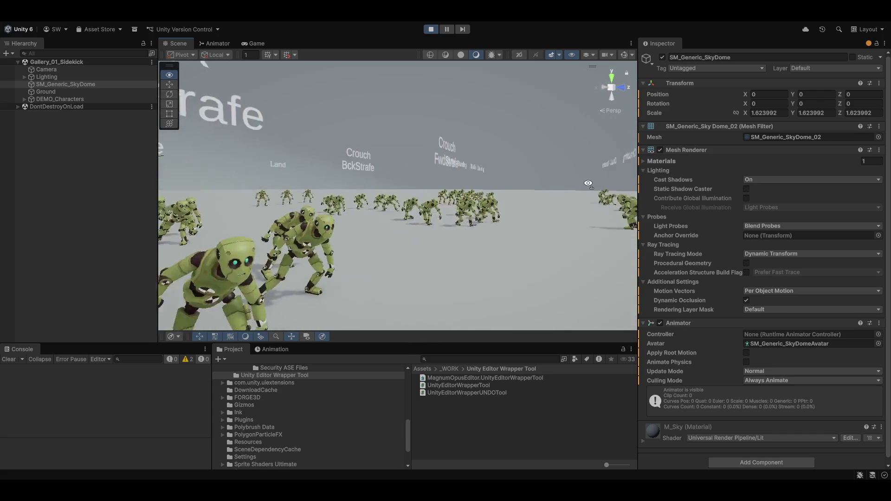
pyautogui.press('w')
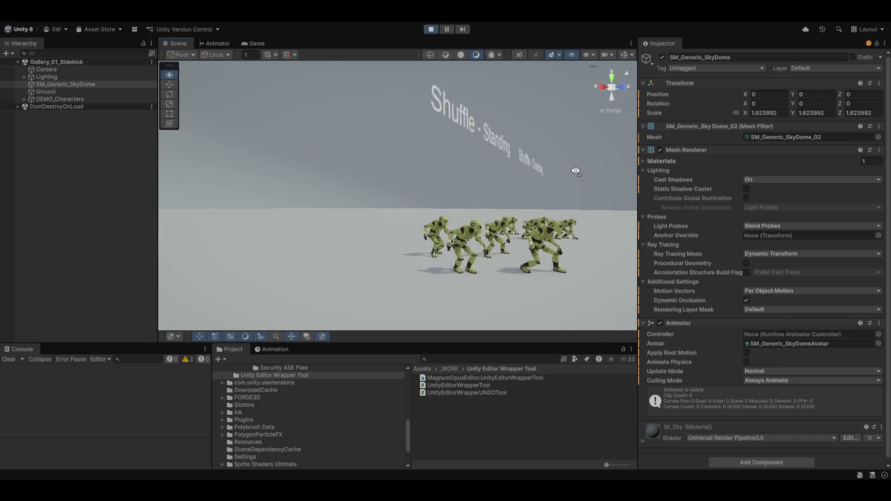
pyautogui.press('w')
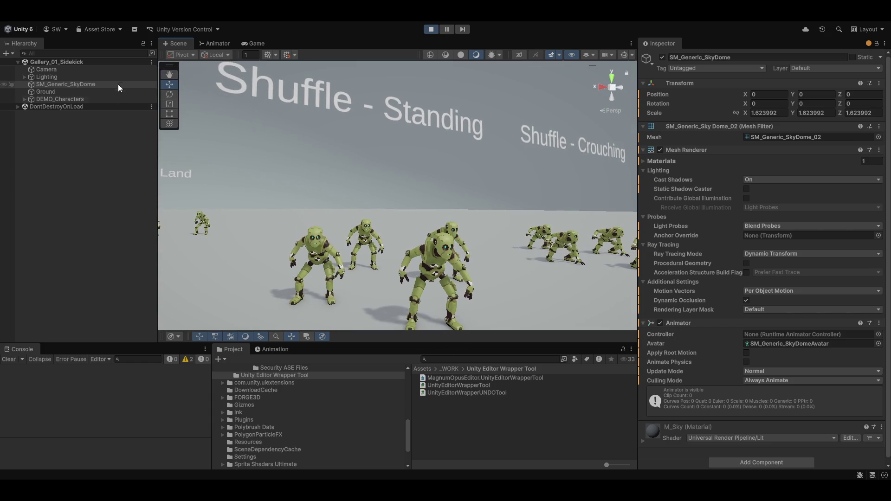
pyautogui.click(7, 21)
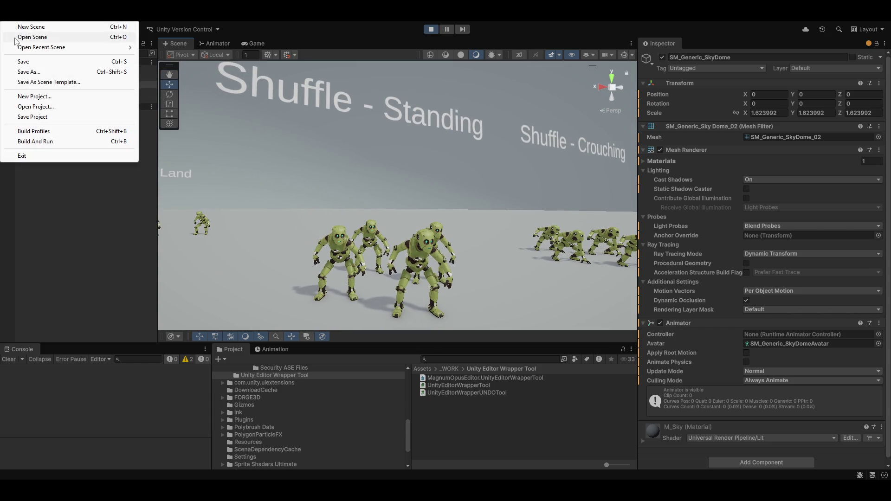
# Step: Open Gallery_01_Sidekick.unity from Assets/Synty/AnimationBaseLocomotion/Samples/Scenes and start Play mode
pyautogui.click(32, 37)
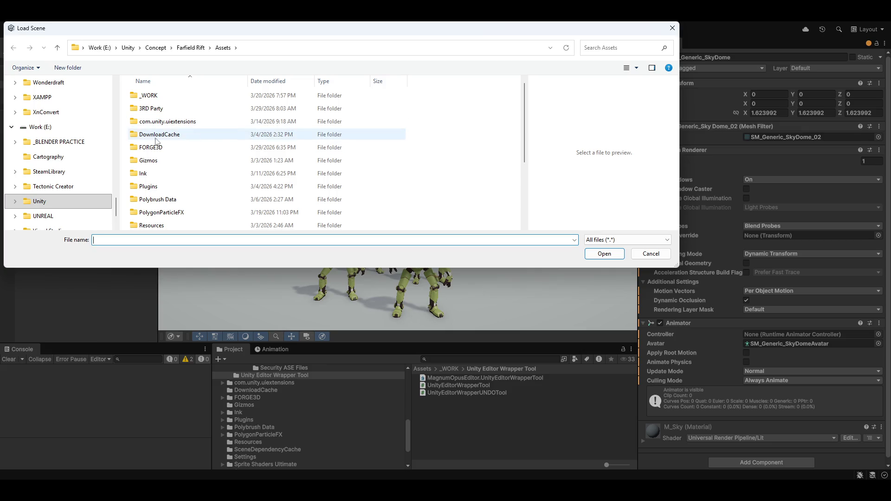
pyautogui.scroll(-3, 186, 192)
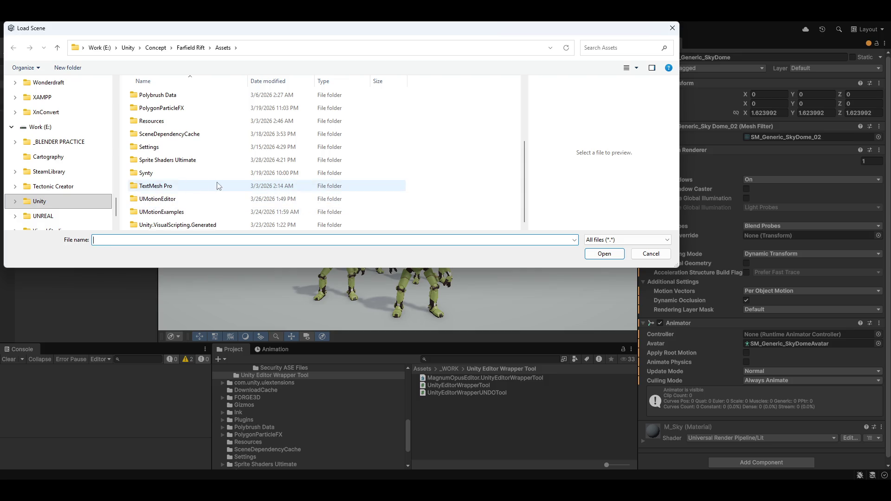
pyautogui.scroll(1, 163, 195)
pyautogui.doubleClick(159, 212)
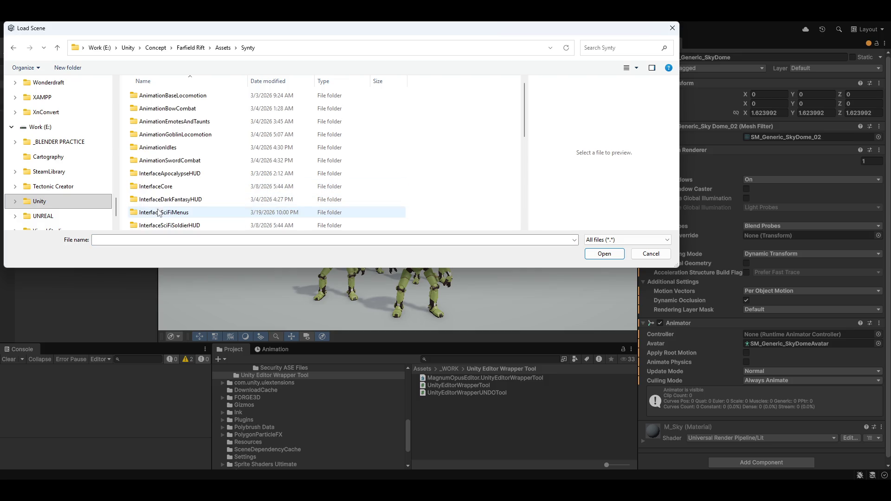
pyautogui.doubleClick(171, 98)
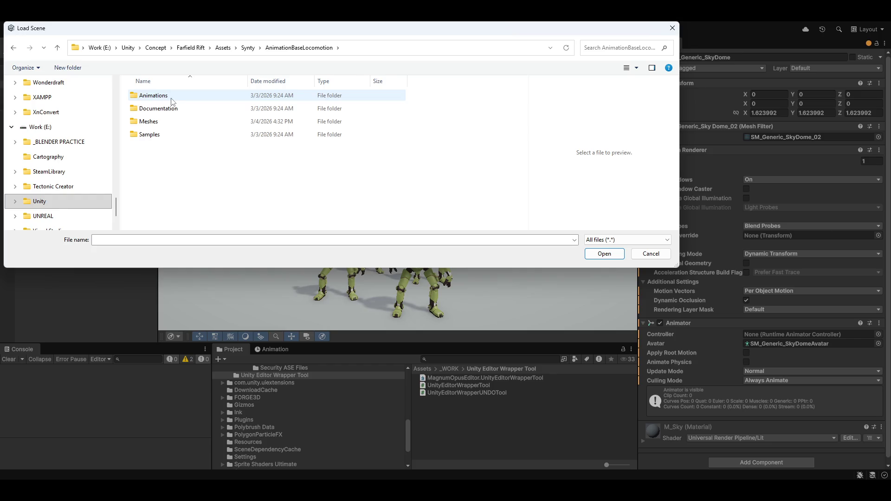
pyautogui.doubleClick(163, 135)
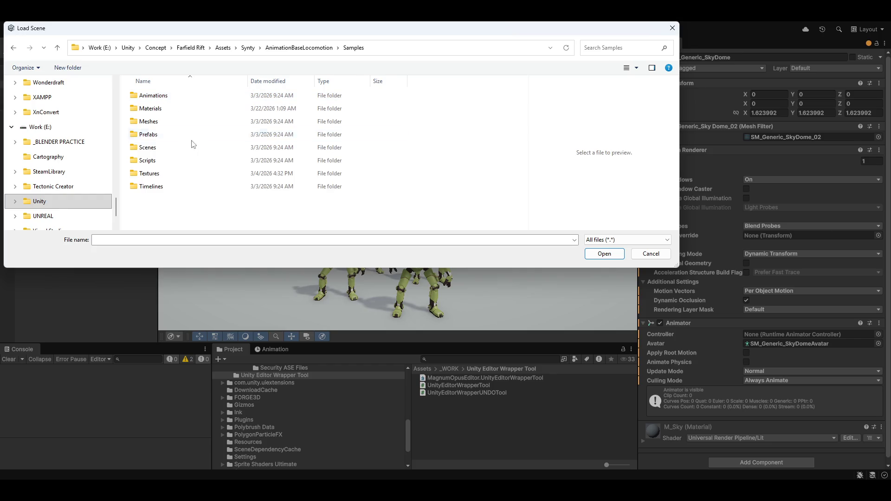
pyautogui.doubleClick(153, 150)
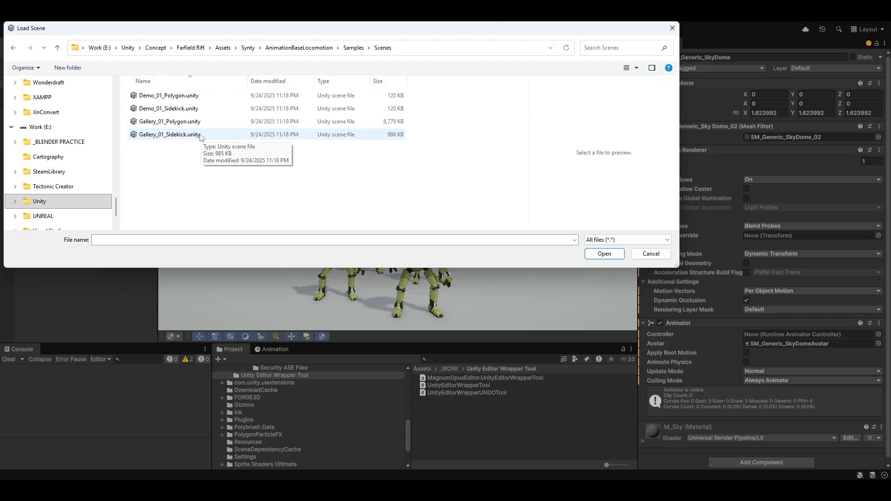
pyautogui.doubleClick(176, 134)
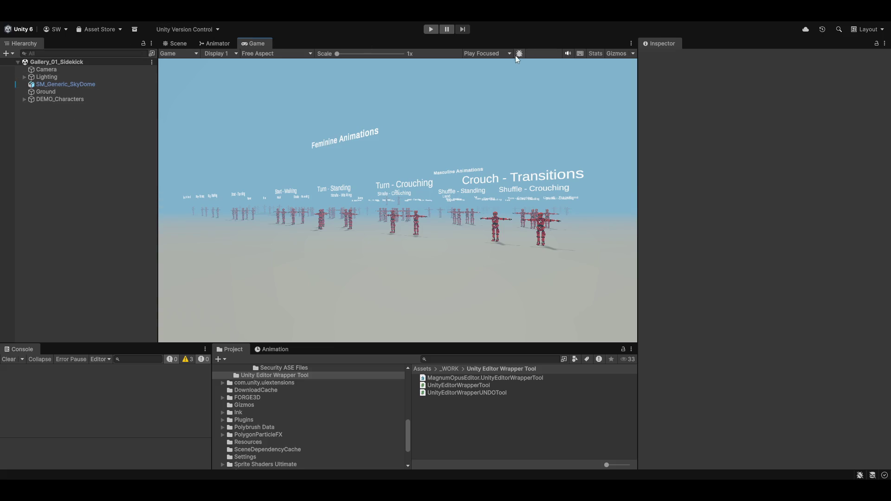
pyautogui.click(431, 29)
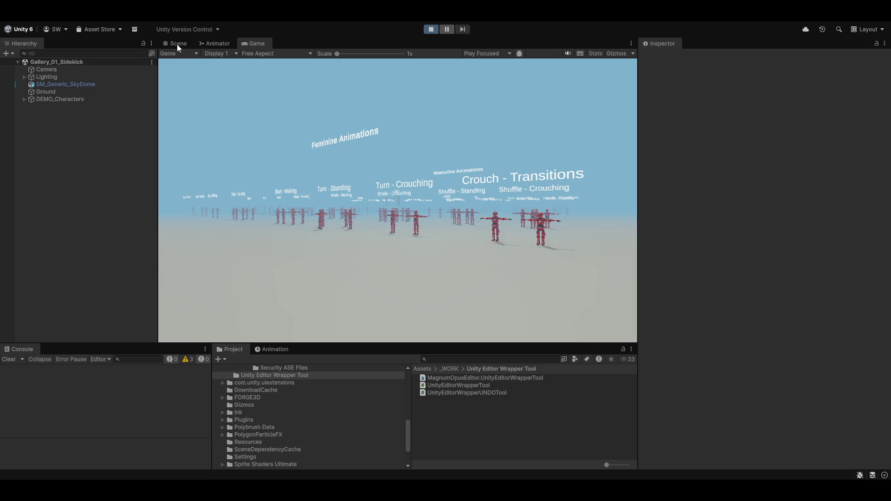
# Step: Switch the running Sidekick gallery from the Game view to the Scene view
pyautogui.click(176, 43)
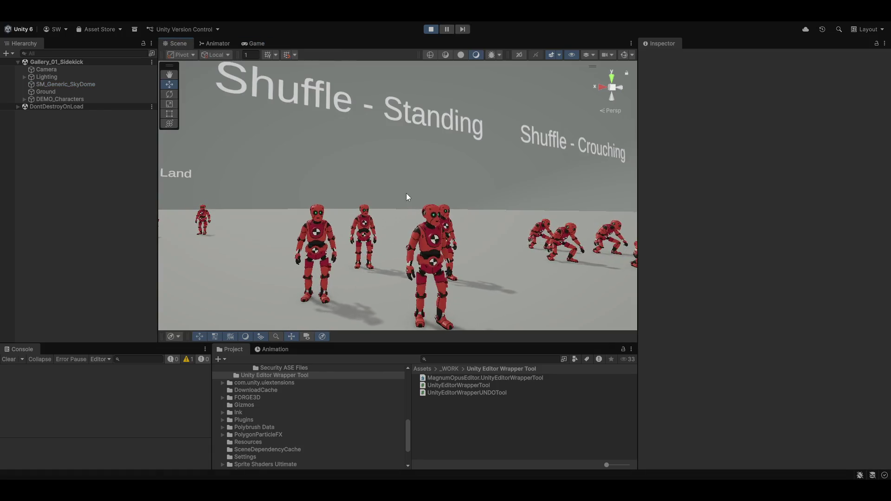
# Step: Fly the Scene camera past the Strafe, Run and Sprint to Crouch groups toward the Fall section
pyautogui.moveTo(406, 198)
pyautogui.mouseDown()
pyautogui.moveTo(329, 191)
pyautogui.moveTo(354, 189)
pyautogui.moveTo(339, 191)
pyautogui.mouseUp()
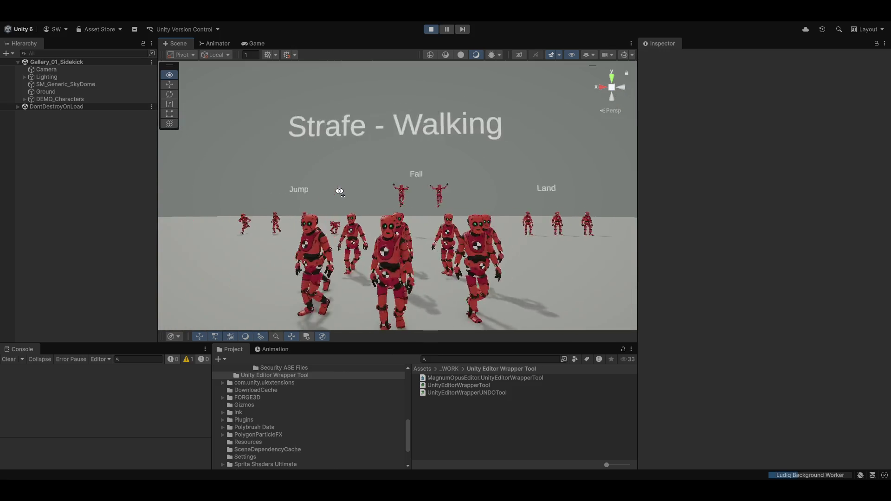
pyautogui.press('s')
pyautogui.press('a')
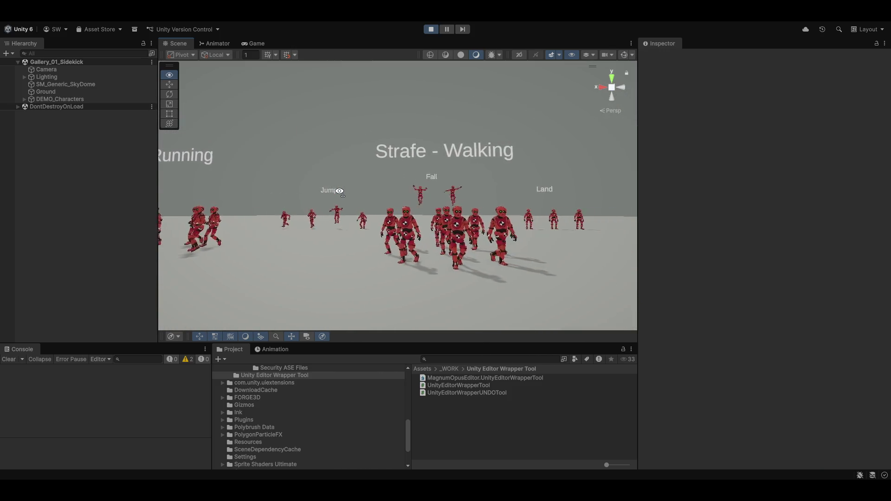
pyautogui.press('a')
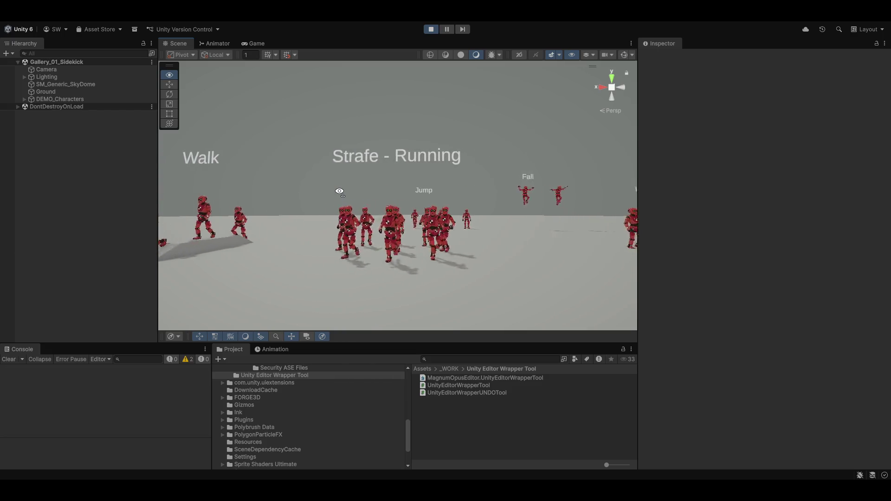
pyautogui.press('a')
pyautogui.moveTo(340, 191)
pyautogui.mouseDown()
pyautogui.moveTo(702, 187)
pyautogui.moveTo(754, 175)
pyautogui.moveTo(471, 225)
pyautogui.moveTo(248, 216)
pyautogui.moveTo(173, 237)
pyautogui.moveTo(281, 214)
pyautogui.moveTo(282, 231)
pyautogui.moveTo(262, 251)
pyautogui.mouseUp()
pyautogui.press('a')
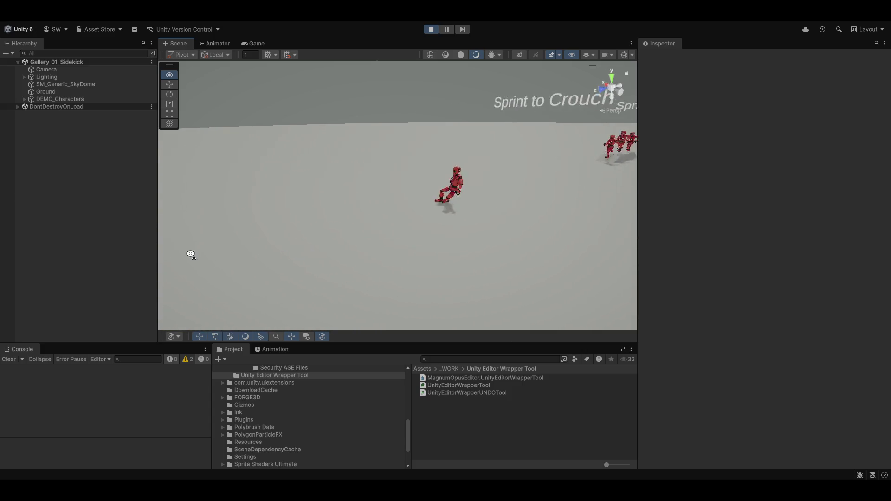
pyautogui.moveTo(190, 255)
pyautogui.mouseDown()
pyautogui.moveTo(66, 248)
pyautogui.moveTo(792, 247)
pyautogui.moveTo(743, 213)
pyautogui.moveTo(743, 199)
pyautogui.moveTo(879, 207)
pyautogui.moveTo(104, 202)
pyautogui.moveTo(201, 213)
pyautogui.moveTo(213, 243)
pyautogui.moveTo(136, 242)
pyautogui.moveTo(121, 214)
pyautogui.moveTo(740, 221)
pyautogui.moveTo(694, 197)
pyautogui.moveTo(708, 191)
pyautogui.moveTo(353, 188)
pyautogui.moveTo(307, 171)
pyautogui.moveTo(259, 179)
pyautogui.moveTo(255, 222)
pyautogui.moveTo(249, 235)
pyautogui.moveTo(240, 229)
pyautogui.moveTo(399, 199)
pyautogui.mouseUp()
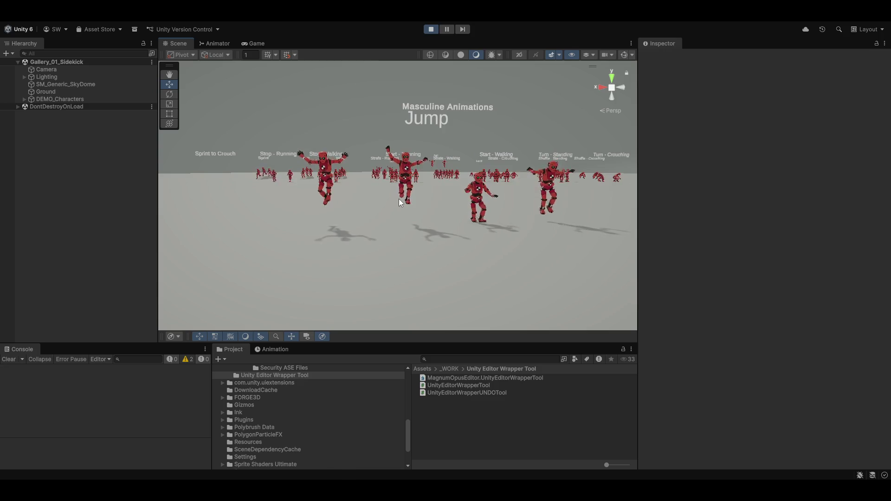
pyautogui.moveTo(399, 199)
pyautogui.mouseDown()
pyautogui.moveTo(486, 222)
pyautogui.moveTo(491, 193)
pyautogui.moveTo(478, 207)
pyautogui.moveTo(474, 192)
pyautogui.moveTo(667, 193)
pyautogui.moveTo(626, 203)
pyautogui.moveTo(607, 203)
pyautogui.moveTo(663, 200)
pyautogui.moveTo(10, 205)
pyautogui.moveTo(563, 253)
pyautogui.moveTo(649, 250)
pyautogui.moveTo(636, 248)
pyautogui.moveTo(623, 221)
pyautogui.moveTo(853, 203)
pyautogui.moveTo(52, 205)
pyautogui.moveTo(2, 163)
pyautogui.moveTo(4, 25)
pyautogui.mouseUp()
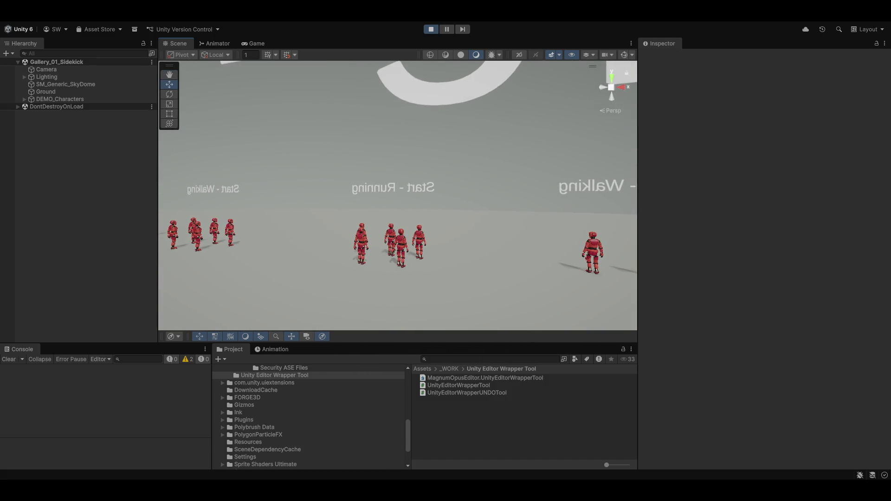
# Step: Open Demo_Interior.unity from Assets/Synty/PolygonSciFiHorror/Scenes through File > Open Scene
pyautogui.click(6, 22)
pyautogui.click(32, 39)
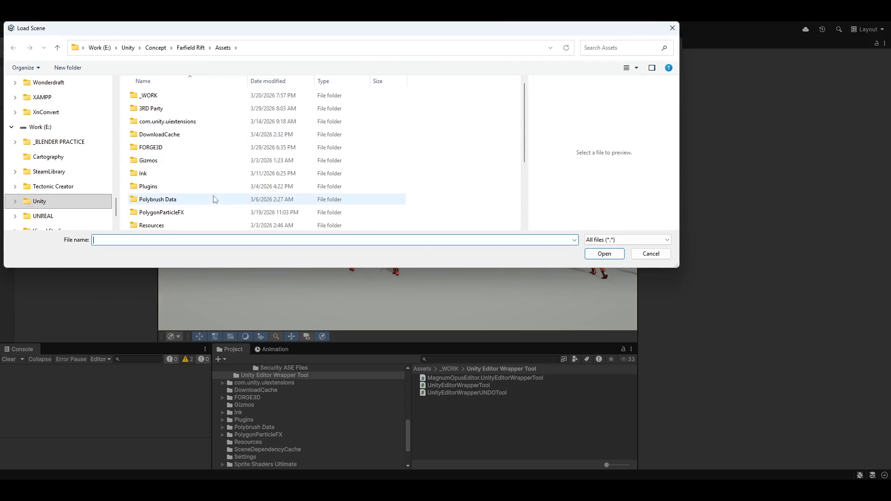
pyautogui.scroll(-3, 215, 199)
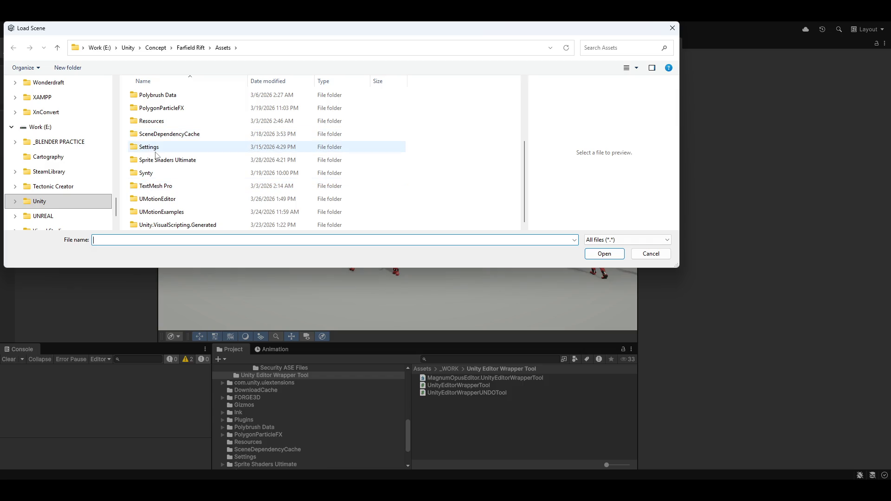
pyautogui.doubleClick(153, 175)
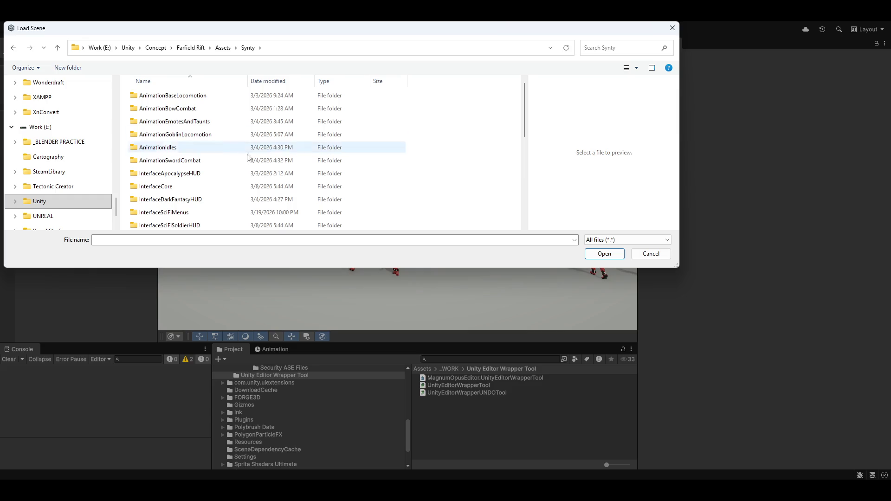
pyautogui.scroll(-2, 267, 184)
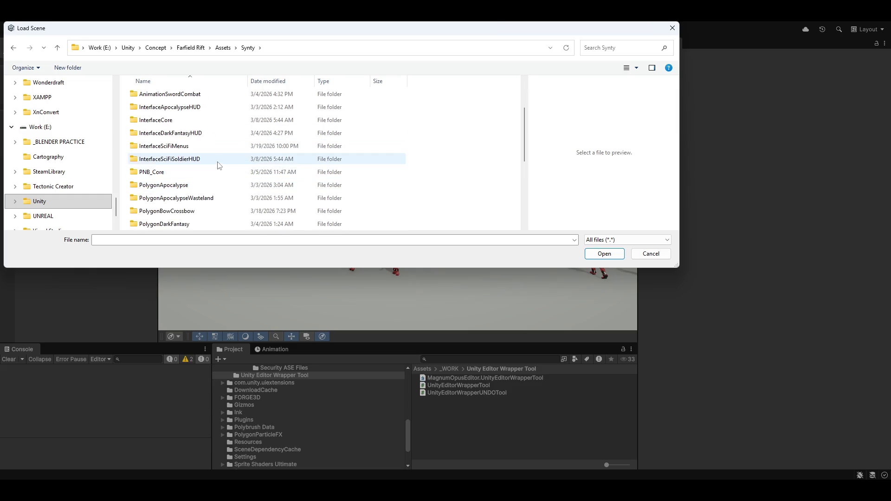
pyautogui.moveTo(203, 175)
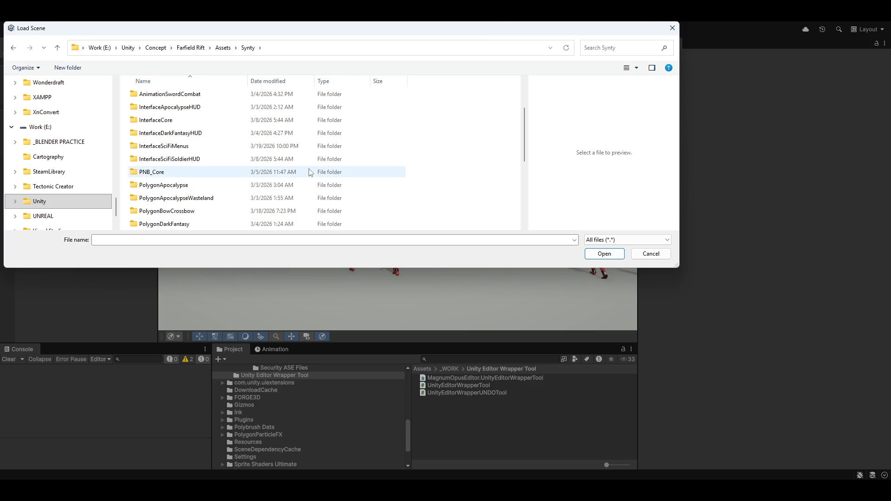
pyautogui.scroll(-3, 161, 187)
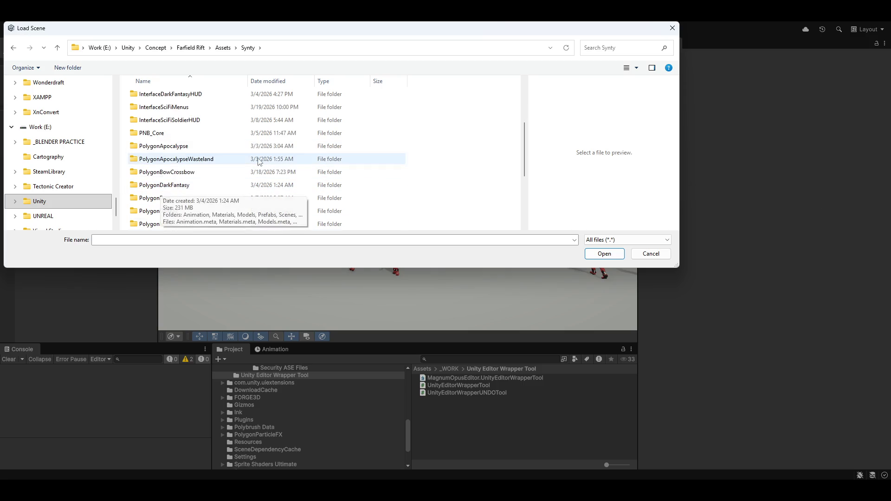
pyautogui.scroll(-1, 203, 175)
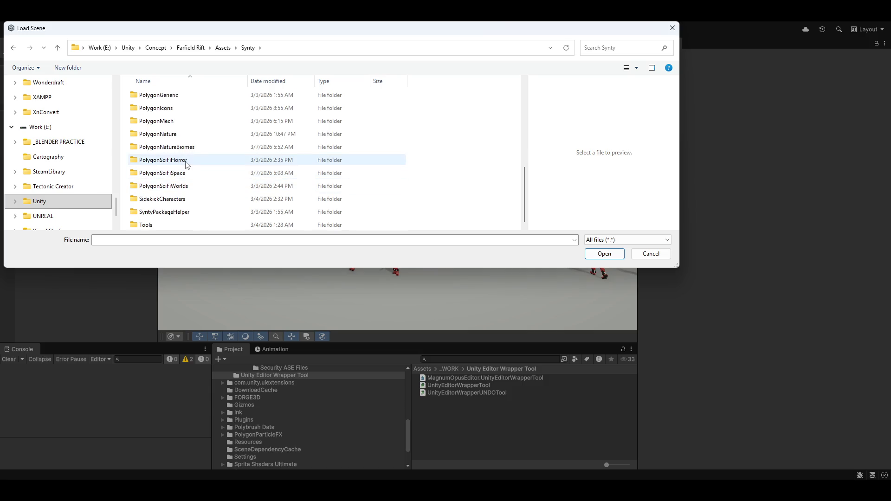
pyautogui.doubleClick(180, 161)
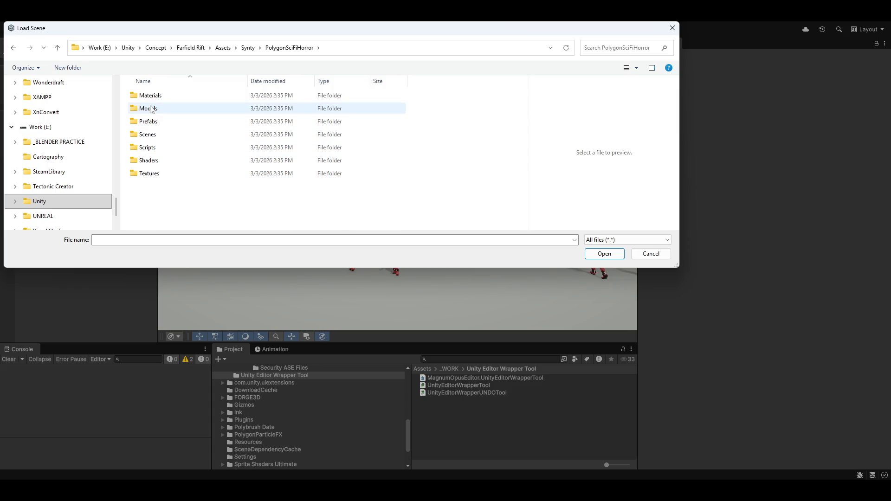
pyautogui.doubleClick(147, 135)
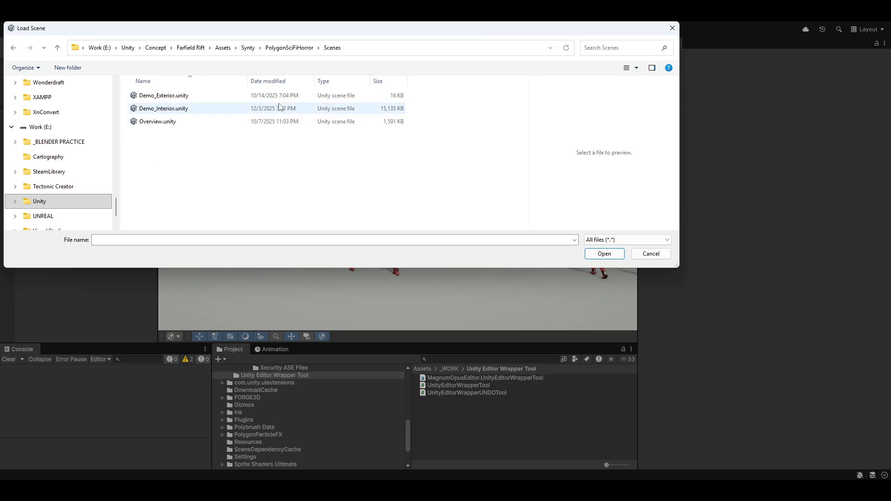
pyautogui.doubleClick(160, 109)
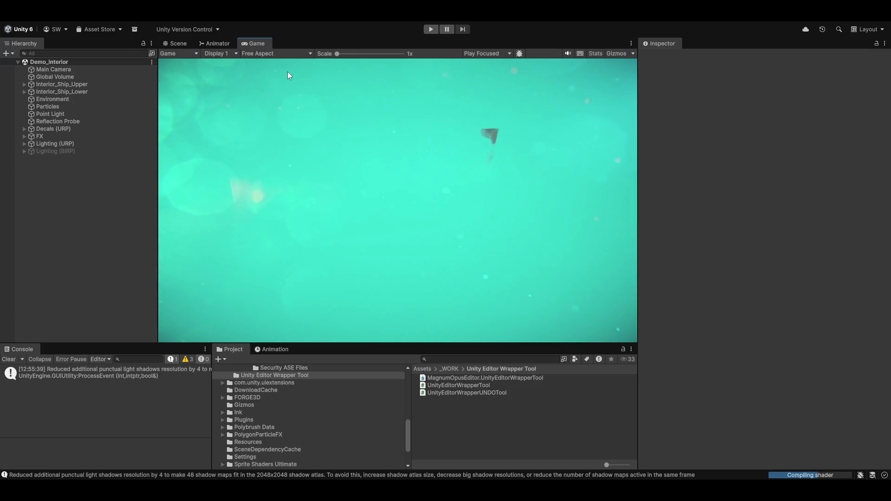
# Step: In the Scene view, move into the red ship interior and select the door SM_Bld_Door_01
pyautogui.click(181, 43)
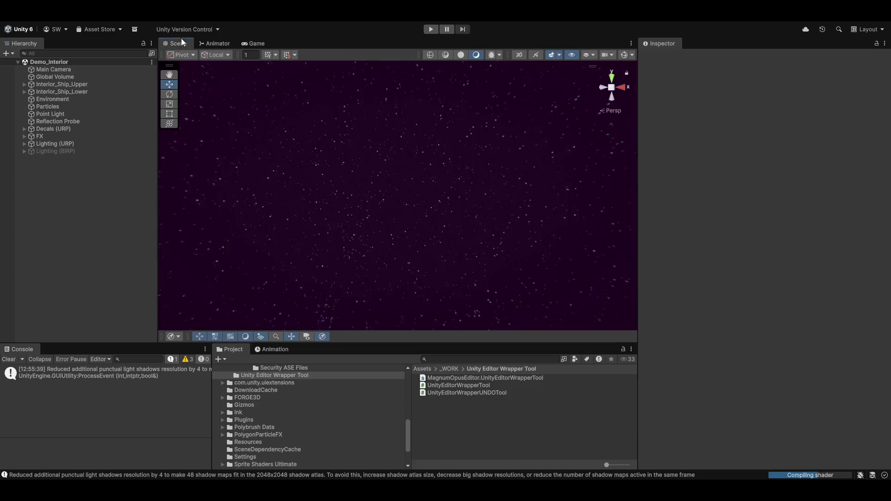
pyautogui.moveTo(642, 192)
pyautogui.mouseDown()
pyautogui.moveTo(417, 222)
pyautogui.moveTo(436, 233)
pyautogui.moveTo(399, 232)
pyautogui.moveTo(425, 230)
pyautogui.moveTo(394, 252)
pyautogui.moveTo(424, 226)
pyautogui.moveTo(411, 235)
pyautogui.moveTo(478, 230)
pyautogui.moveTo(490, 215)
pyautogui.mouseUp()
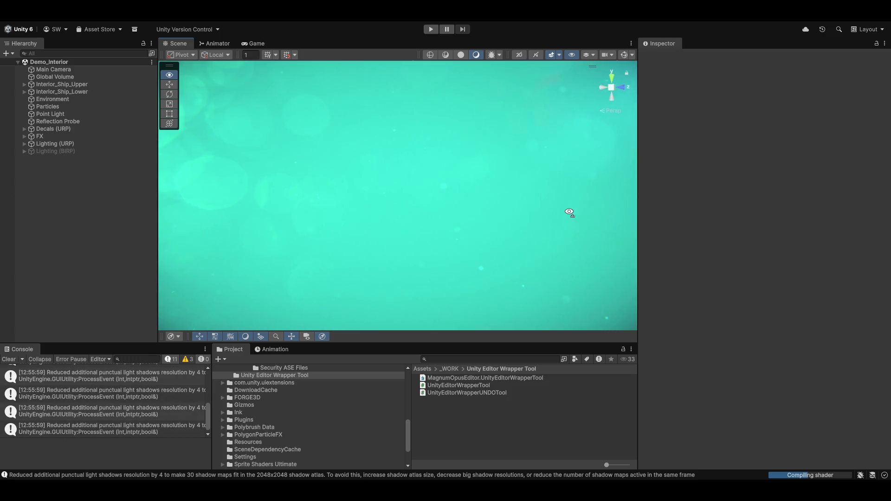
pyautogui.moveTo(570, 213)
pyautogui.mouseDown()
pyautogui.moveTo(205, 155)
pyautogui.moveTo(247, 201)
pyautogui.moveTo(441, 191)
pyautogui.moveTo(240, 216)
pyautogui.moveTo(292, 223)
pyautogui.moveTo(571, 193)
pyautogui.moveTo(573, 159)
pyautogui.moveTo(556, 164)
pyautogui.moveTo(591, 137)
pyautogui.moveTo(446, 200)
pyautogui.mouseUp()
pyautogui.click(496, 268)
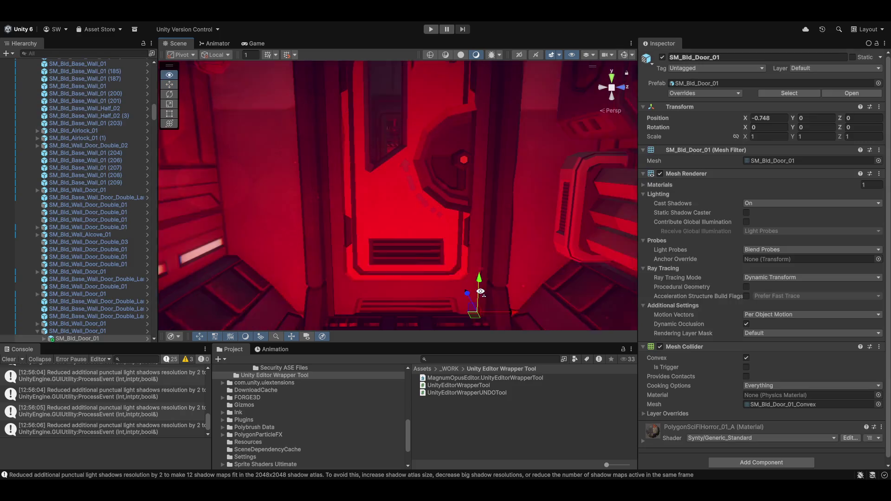
# Step: Slide SM_Bld_Door_01 along X to 0.215, look around the control room, and select the doorway wall trim
pyautogui.moveTo(480, 292)
pyautogui.mouseDown()
pyautogui.moveTo(478, 302)
pyautogui.moveTo(563, 284)
pyautogui.moveTo(640, 285)
pyautogui.moveTo(484, 213)
pyautogui.moveTo(511, 204)
pyautogui.mouseUp()
pyautogui.scroll(-2, 510, 204)
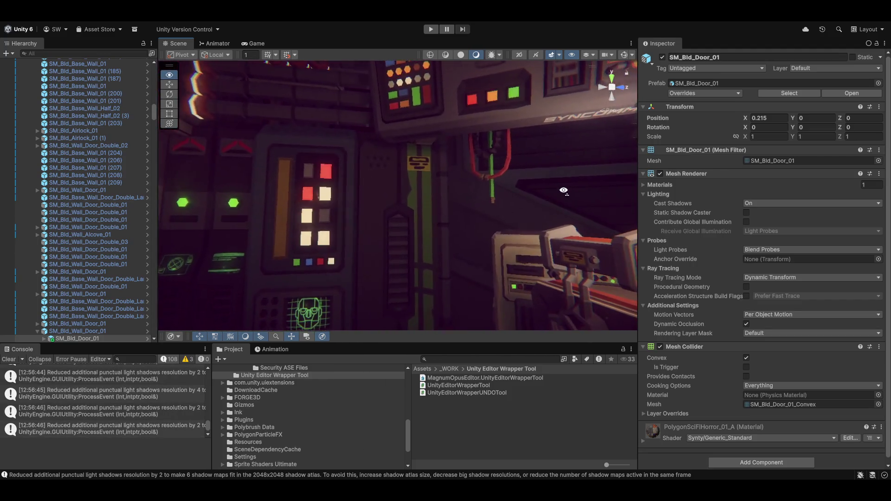
pyautogui.moveTo(564, 190)
pyautogui.mouseDown()
pyautogui.moveTo(577, 201)
pyautogui.moveTo(152, 207)
pyautogui.moveTo(158, 188)
pyautogui.moveTo(172, 194)
pyautogui.mouseUp()
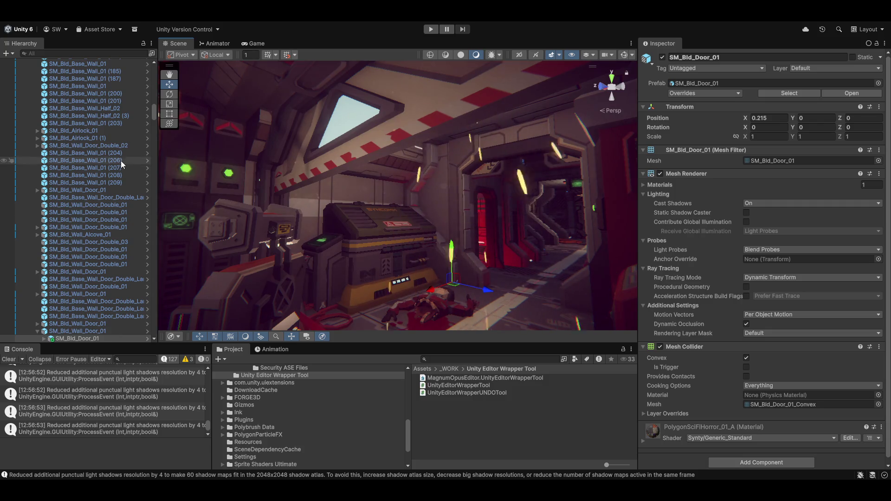
pyautogui.moveTo(430, 168)
pyautogui.mouseDown()
pyautogui.moveTo(572, 209)
pyautogui.moveTo(383, 240)
pyautogui.moveTo(565, 185)
pyautogui.moveTo(565, 163)
pyautogui.moveTo(507, 308)
pyautogui.moveTo(529, 215)
pyautogui.moveTo(587, 209)
pyautogui.moveTo(559, 226)
pyautogui.moveTo(542, 221)
pyautogui.mouseUp()
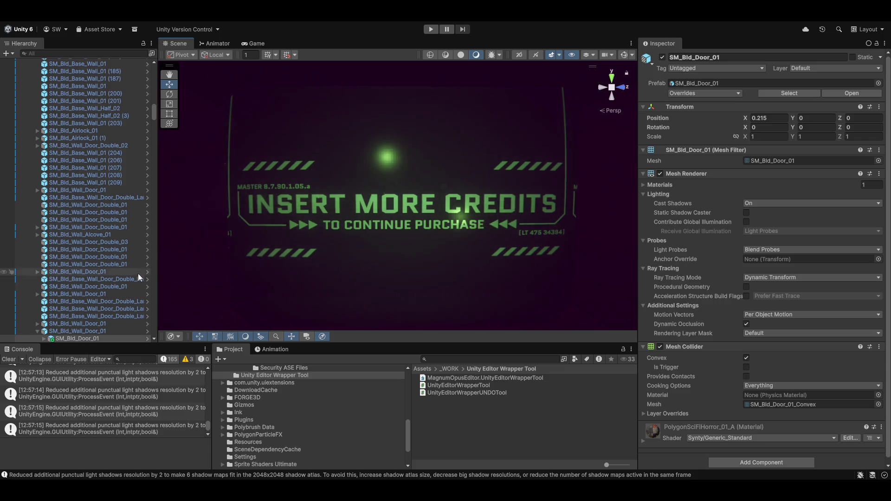
pyautogui.moveTo(478, 280)
pyautogui.mouseDown()
pyautogui.moveTo(734, 170)
pyautogui.moveTo(737, 207)
pyautogui.moveTo(712, 220)
pyautogui.moveTo(715, 268)
pyautogui.moveTo(65, 360)
pyautogui.moveTo(152, 274)
pyautogui.moveTo(124, 263)
pyautogui.moveTo(183, 169)
pyautogui.moveTo(422, 196)
pyautogui.mouseUp()
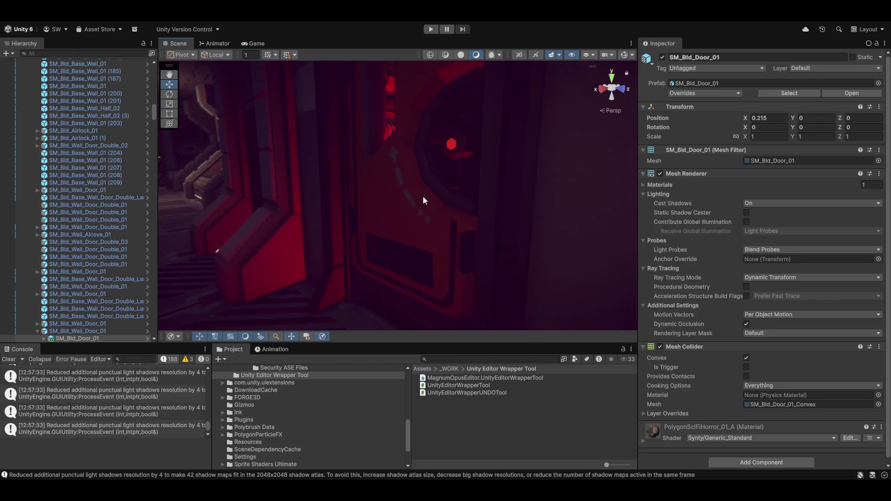
pyautogui.click(400, 216)
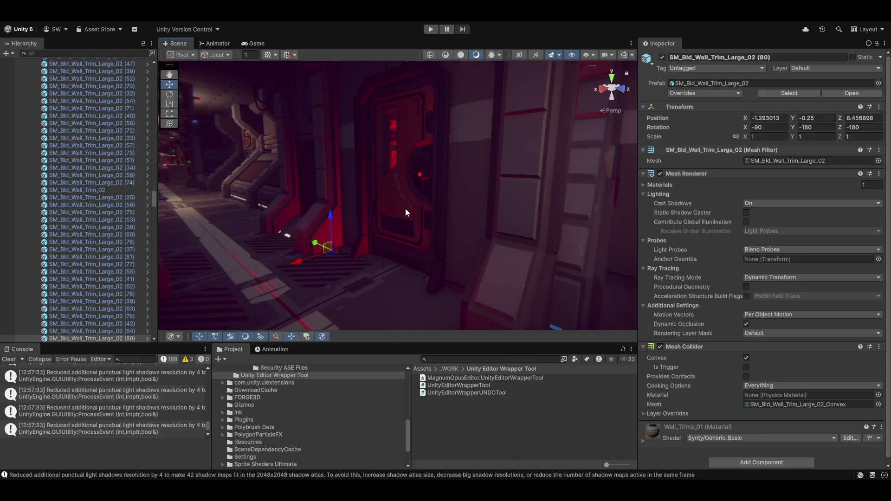
pyautogui.click(330, 258)
pyautogui.click(399, 238)
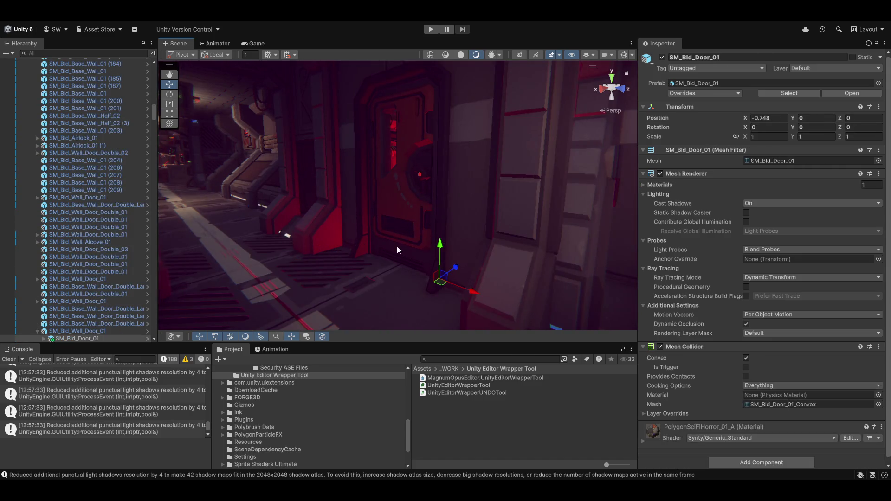
pyautogui.click(406, 223)
pyautogui.click(405, 223)
pyautogui.click(405, 224)
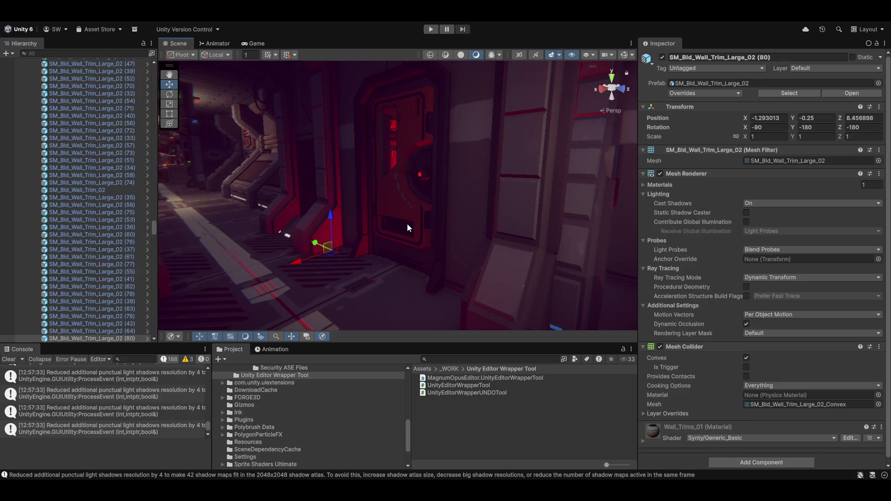
pyautogui.click(407, 224)
pyautogui.click(409, 228)
pyautogui.moveTo(459, 290); pyautogui.dragTo(563, 339)
pyautogui.moveTo(483, 218); pyautogui.dragTo(624, 193)
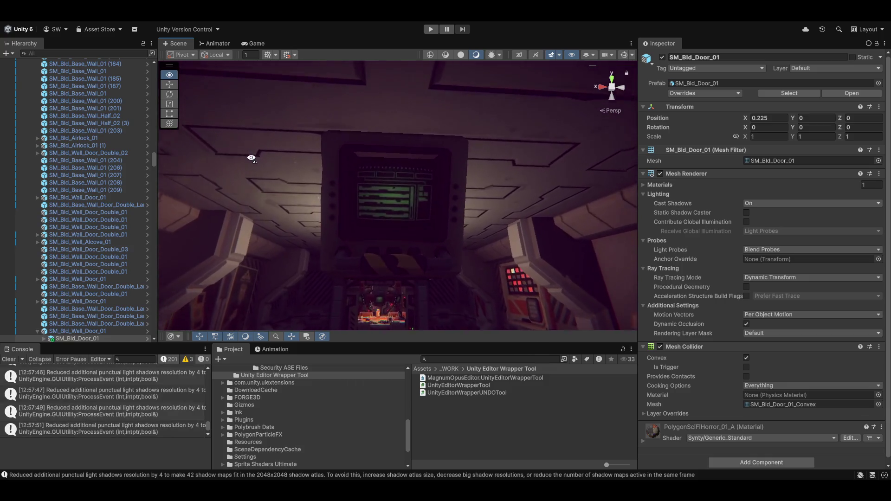
pyautogui.scroll(5, 251, 159)
pyautogui.scroll(-10, 246, 159)
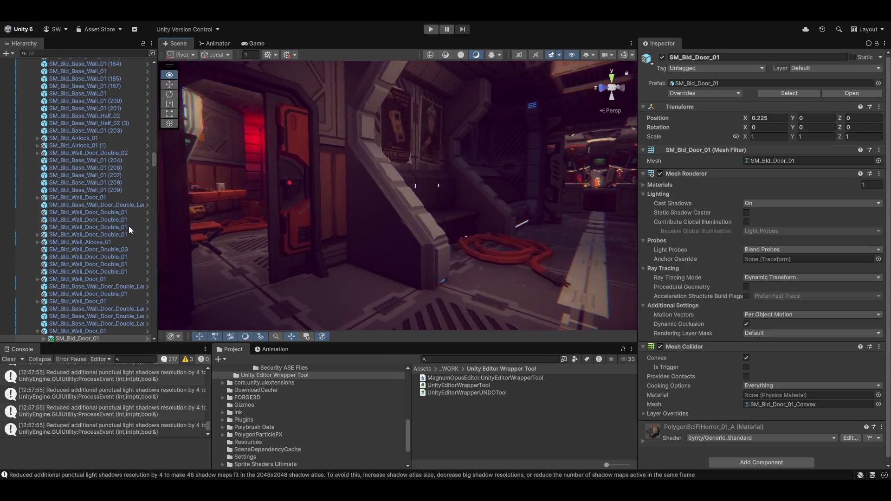
pyautogui.moveTo(167, 232)
pyautogui.mouseDown()
pyautogui.moveTo(139, 241)
pyautogui.moveTo(158, 247)
pyautogui.moveTo(36, 215)
pyautogui.moveTo(872, 188)
pyautogui.moveTo(12, 209)
pyautogui.moveTo(222, 255)
pyautogui.moveTo(333, 300)
pyautogui.mouseUp()
pyautogui.moveTo(328, 264)
pyautogui.mouseDown()
pyautogui.moveTo(820, 274)
pyautogui.moveTo(669, 239)
pyautogui.moveTo(745, 217)
pyautogui.mouseUp()
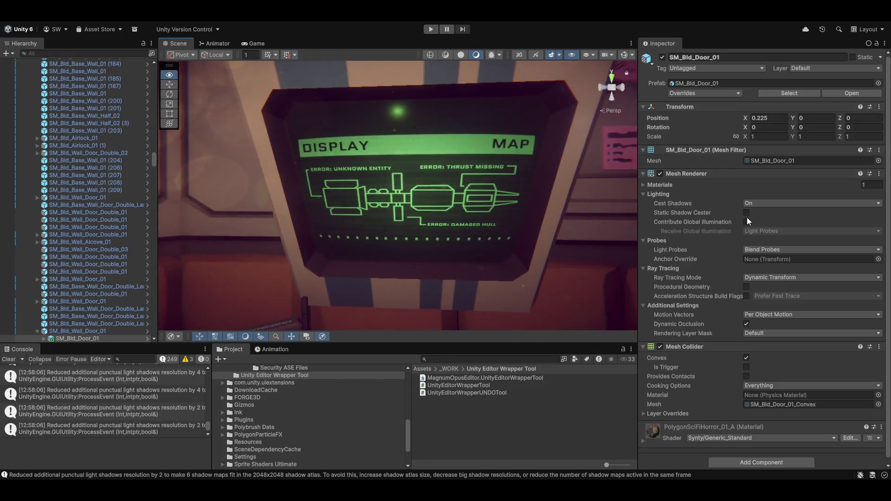
pyautogui.moveTo(747, 218)
pyautogui.mouseDown()
pyautogui.moveTo(418, 279)
pyautogui.moveTo(455, 303)
pyautogui.moveTo(200, 245)
pyautogui.mouseUp()
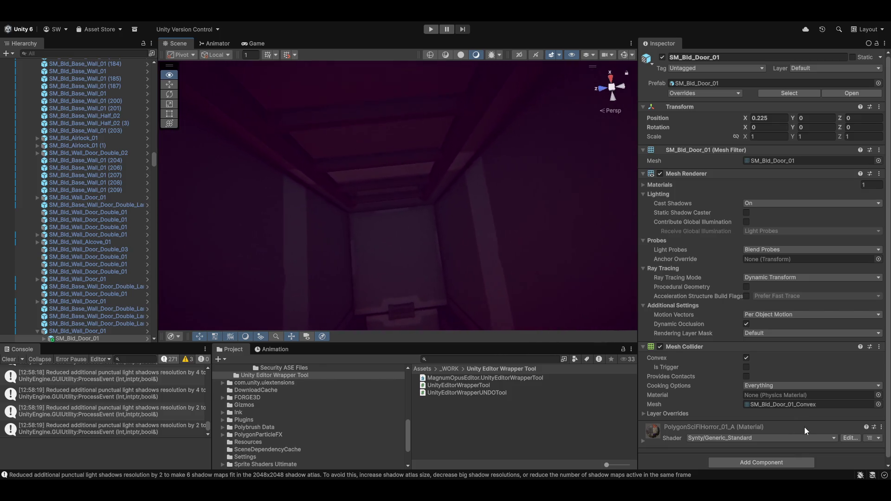
pyautogui.moveTo(418, 269)
pyautogui.mouseDown()
pyautogui.moveTo(404, 278)
pyautogui.moveTo(398, 253)
pyautogui.moveTo(435, 229)
pyautogui.moveTo(555, 249)
pyautogui.moveTo(551, 235)
pyautogui.moveTo(452, 238)
pyautogui.moveTo(547, 238)
pyautogui.moveTo(592, 259)
pyautogui.moveTo(690, 247)
pyautogui.moveTo(695, 229)
pyautogui.moveTo(470, 240)
pyautogui.moveTo(329, 209)
pyautogui.moveTo(354, 209)
pyautogui.moveTo(235, 83)
pyautogui.moveTo(209, 186)
pyautogui.moveTo(149, 323)
pyautogui.moveTo(219, 259)
pyautogui.moveTo(213, 132)
pyautogui.moveTo(245, 60)
pyautogui.moveTo(452, 307)
pyautogui.moveTo(395, 222)
pyautogui.mouseUp()
pyautogui.press('w')
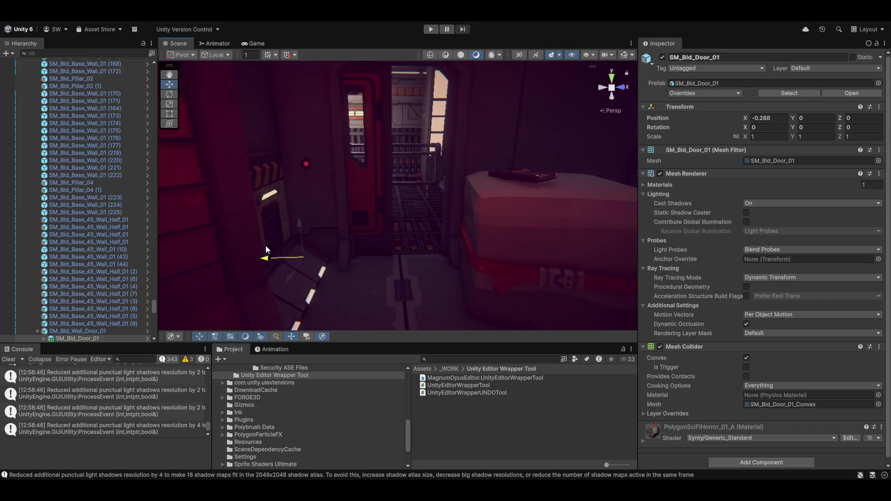
# Step: Fly the view through the corridor doorway and orbit into the red ladder room
pyautogui.moveTo(235, 243)
pyautogui.mouseDown()
pyautogui.moveTo(671, 206)
pyautogui.moveTo(752, 189)
pyautogui.moveTo(721, 149)
pyautogui.moveTo(711, 286)
pyautogui.moveTo(759, 310)
pyautogui.moveTo(752, 278)
pyautogui.moveTo(726, 273)
pyautogui.moveTo(731, 305)
pyautogui.moveTo(729, 249)
pyautogui.moveTo(751, 254)
pyautogui.moveTo(758, 227)
pyautogui.moveTo(731, 234)
pyautogui.moveTo(817, 218)
pyautogui.moveTo(20, 213)
pyautogui.moveTo(108, 217)
pyautogui.moveTo(120, 186)
pyautogui.moveTo(142, 194)
pyautogui.moveTo(153, 291)
pyautogui.moveTo(196, 218)
pyautogui.moveTo(474, 206)
pyautogui.moveTo(466, 191)
pyautogui.moveTo(588, 169)
pyautogui.moveTo(597, 102)
pyautogui.moveTo(399, 140)
pyautogui.moveTo(205, 272)
pyautogui.moveTo(224, 211)
pyautogui.moveTo(439, 205)
pyautogui.moveTo(332, 209)
pyautogui.moveTo(583, 183)
pyautogui.moveTo(673, 259)
pyautogui.moveTo(667, 247)
pyautogui.moveTo(679, 232)
pyautogui.moveTo(672, 216)
pyautogui.moveTo(643, 213)
pyautogui.moveTo(596, 232)
pyautogui.mouseUp()
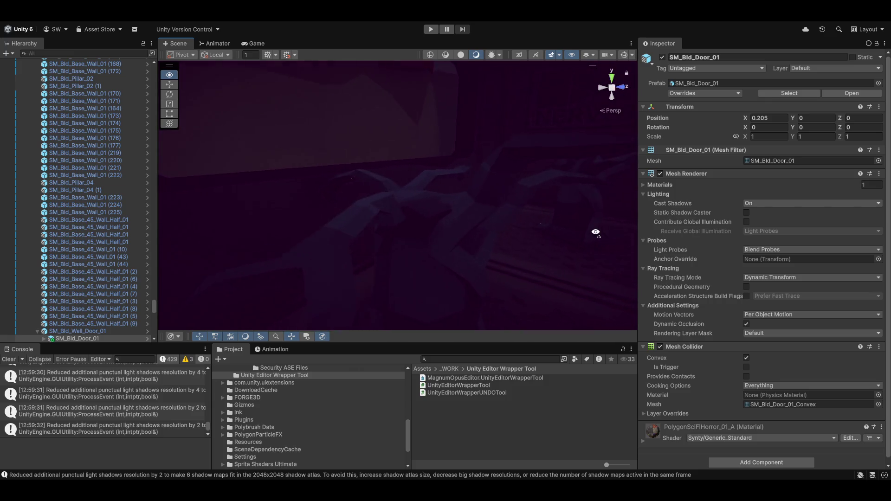
pyautogui.moveTo(300, 234)
pyautogui.mouseDown()
pyautogui.moveTo(341, 185)
pyautogui.moveTo(387, 194)
pyautogui.mouseUp()
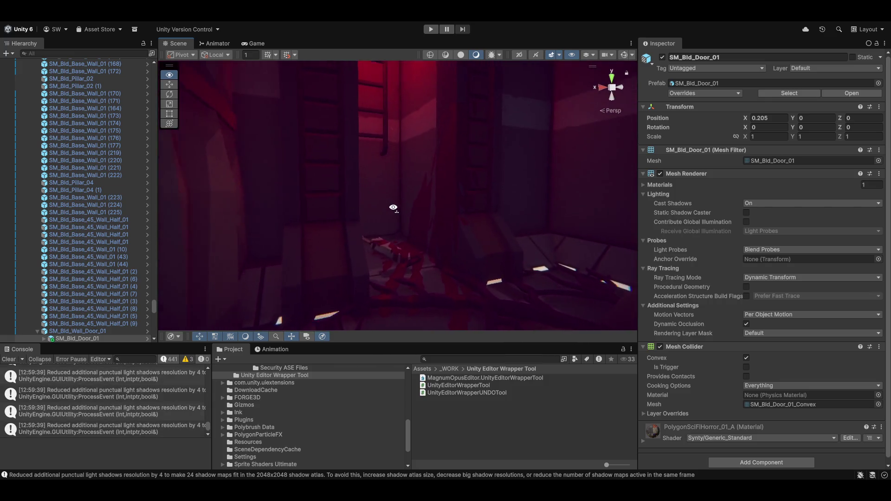
# Step: Fly through the interior, from the ladder shaft to the ceiling door, to centre the view on the vent
pyautogui.moveTo(356, 121); pyautogui.dragTo(362, 84)
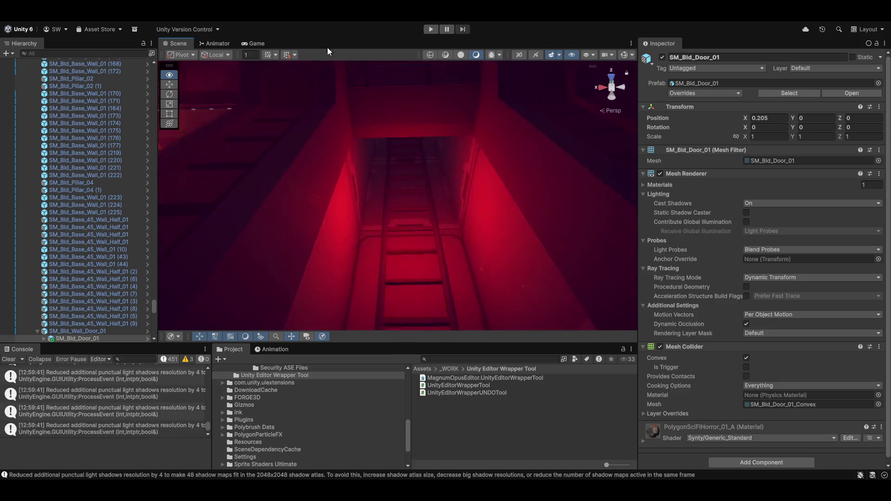
pyautogui.moveTo(324, 27); pyautogui.dragTo(334, 37)
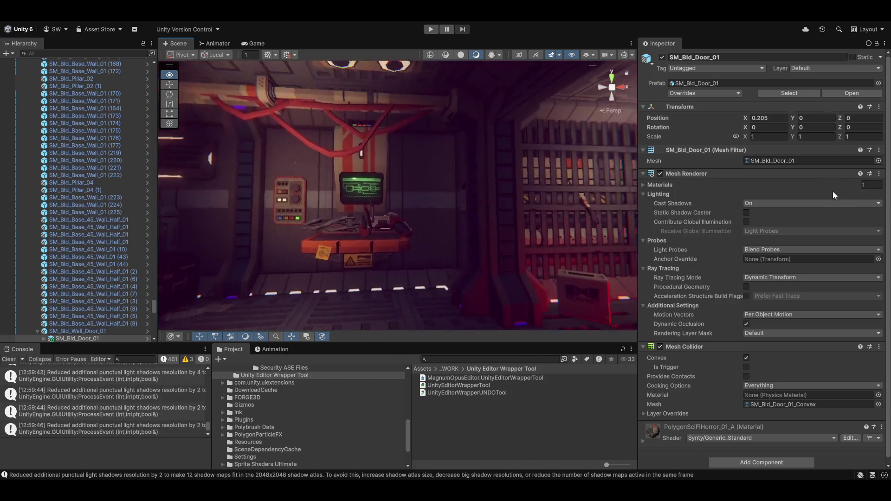
pyautogui.moveTo(634, 173)
pyautogui.mouseDown()
pyautogui.moveTo(585, 175)
pyautogui.moveTo(495, 208)
pyautogui.moveTo(510, 232)
pyautogui.moveTo(603, 250)
pyautogui.mouseUp()
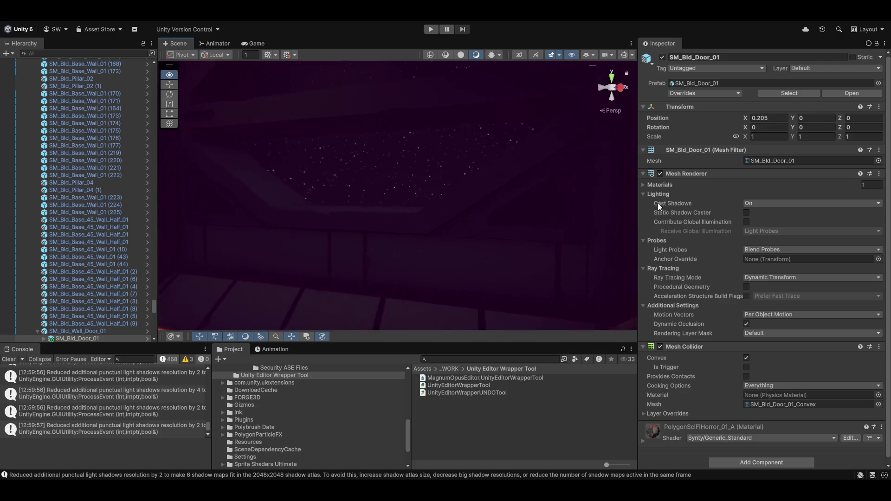
pyautogui.moveTo(485, 227)
pyautogui.mouseDown()
pyautogui.moveTo(95, 195)
pyautogui.moveTo(119, 172)
pyautogui.moveTo(280, 176)
pyautogui.mouseUp()
pyautogui.moveTo(317, 235)
pyautogui.mouseDown()
pyautogui.moveTo(433, 155)
pyautogui.moveTo(350, 186)
pyautogui.mouseUp()
pyautogui.moveTo(404, 185)
pyautogui.mouseDown()
pyautogui.moveTo(520, 223)
pyautogui.moveTo(695, 319)
pyautogui.mouseUp()
pyautogui.moveTo(632, 284)
pyautogui.mouseDown()
pyautogui.moveTo(574, 241)
pyautogui.moveTo(88, 233)
pyautogui.moveTo(390, 158)
pyautogui.moveTo(499, 155)
pyautogui.moveTo(408, 238)
pyautogui.moveTo(390, 235)
pyautogui.moveTo(371, 195)
pyautogui.moveTo(337, 246)
pyautogui.mouseUp()
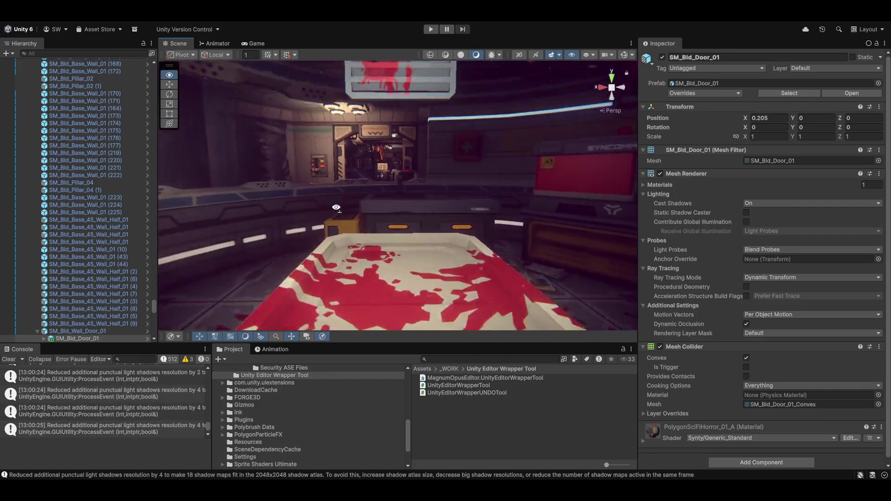
pyautogui.moveTo(336, 208)
pyautogui.mouseDown()
pyautogui.moveTo(464, 69)
pyautogui.moveTo(508, 30)
pyautogui.moveTo(534, 24)
pyautogui.mouseUp()
pyautogui.hotkey('ctrl', 'z')
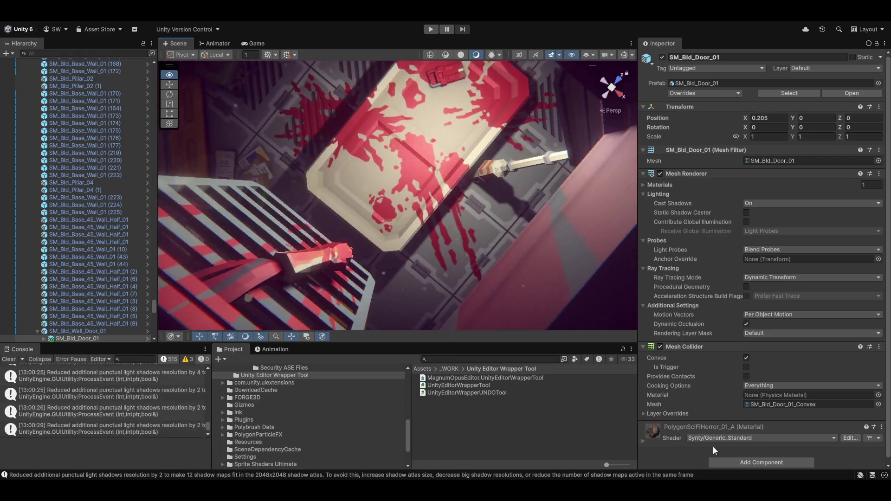
pyautogui.hotkey('ctrl', 'y')
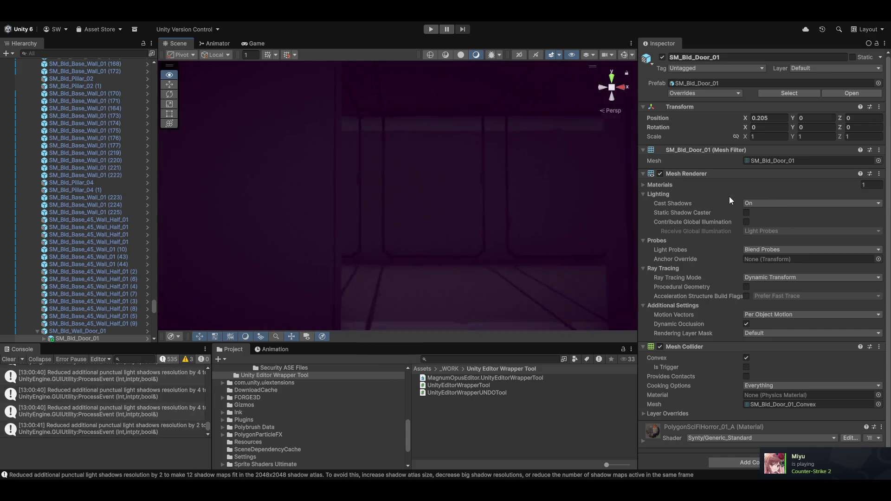
pyautogui.moveTo(464, 209)
pyautogui.keyDown('alt'); pyautogui.mouseDown()
pyautogui.moveTo(480, 219)
pyautogui.moveTo(502, 391)
pyautogui.moveTo(523, 430)
pyautogui.mouseUp(); pyautogui.keyUp('alt')
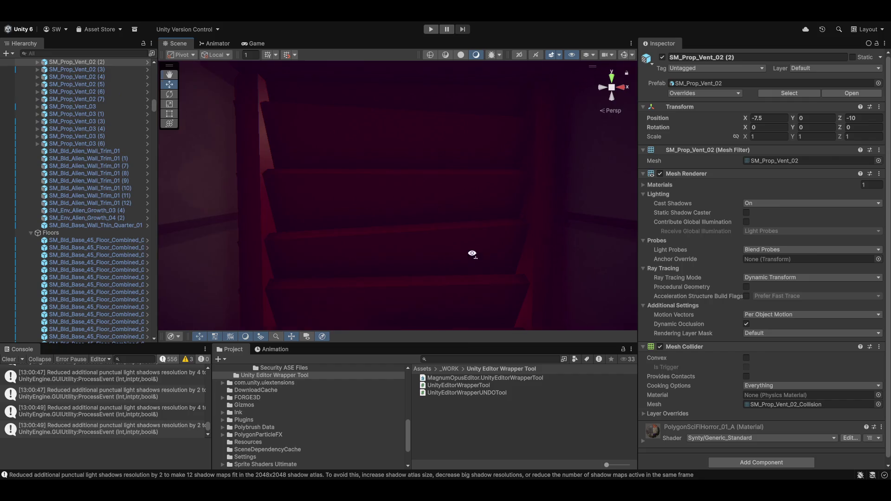
pyautogui.moveTo(472, 253)
pyautogui.mouseDown()
pyautogui.moveTo(477, 325)
pyautogui.moveTo(468, 226)
pyautogui.moveTo(458, 243)
pyautogui.moveTo(477, 345)
pyautogui.moveTo(459, 314)
pyautogui.moveTo(457, 220)
pyautogui.mouseUp()
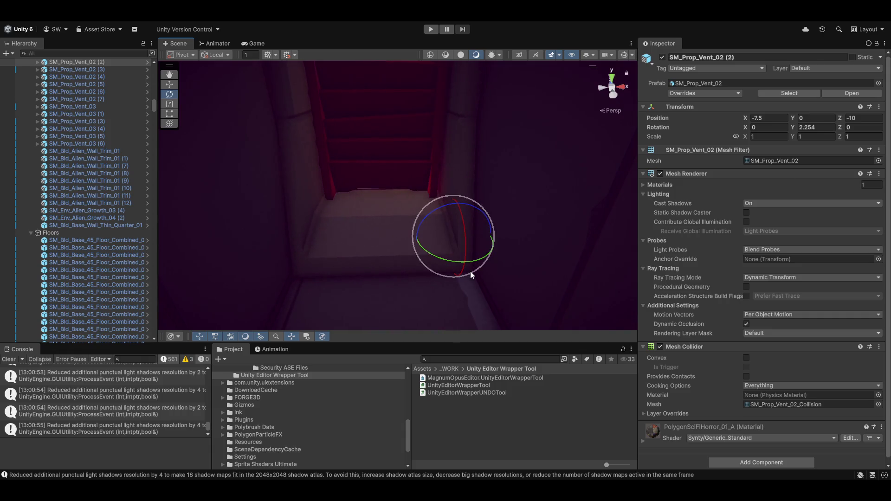
# Step: Undo the vent's rotation and slide it along X to -6.063
pyautogui.hotkey('ctrl', 'z')
pyautogui.press('w')
pyautogui.moveTo(481, 235)
pyautogui.mouseDown()
pyautogui.moveTo(638, 230)
pyautogui.moveTo(605, 228)
pyautogui.mouseUp()
pyautogui.moveTo(413, 263)
pyautogui.mouseDown()
pyautogui.moveTo(406, 193)
pyautogui.moveTo(681, 193)
pyautogui.moveTo(744, 207)
pyautogui.moveTo(10, 225)
pyautogui.moveTo(247, 213)
pyautogui.moveTo(47, 184)
pyautogui.moveTo(856, 159)
pyautogui.moveTo(642, 185)
pyautogui.mouseUp()
pyautogui.moveTo(444, 182); pyautogui.dragTo(481, 205)
# Step: Slide the double-door halves apart, the right half to X 0.734
pyautogui.click(481, 205)
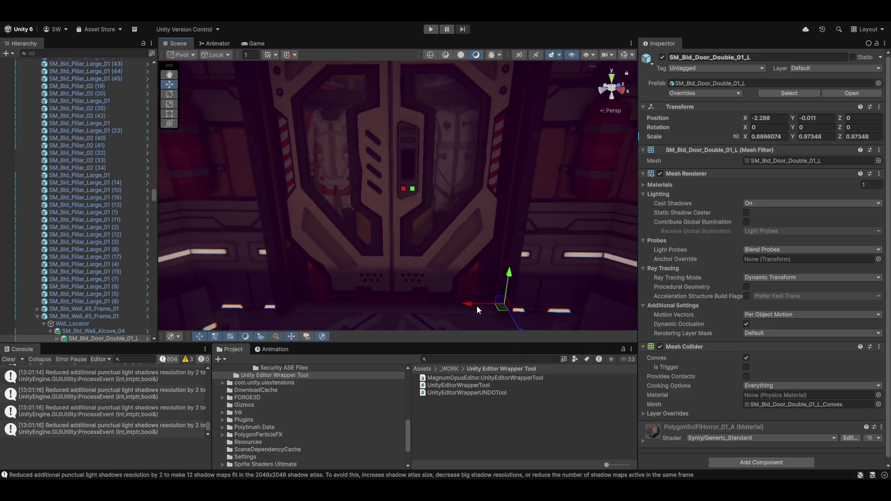
pyautogui.moveTo(477, 305); pyautogui.dragTo(572, 314)
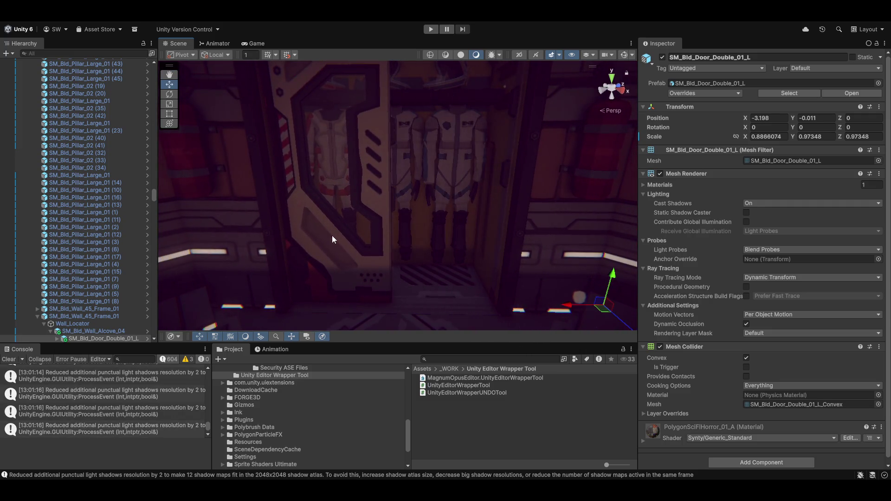
pyautogui.click(350, 272)
pyautogui.moveTo(252, 305)
pyautogui.mouseDown()
pyautogui.moveTo(162, 283)
pyautogui.moveTo(371, 162)
pyautogui.moveTo(147, 183)
pyautogui.moveTo(342, 183)
pyautogui.moveTo(112, 207)
pyautogui.moveTo(129, 181)
pyautogui.moveTo(51, 173)
pyautogui.moveTo(70, 200)
pyautogui.moveTo(861, 163)
pyautogui.moveTo(18, 179)
pyautogui.moveTo(40, 177)
pyautogui.moveTo(27, 172)
pyautogui.moveTo(16, 244)
pyautogui.moveTo(807, 304)
pyautogui.moveTo(837, 332)
pyautogui.moveTo(830, 266)
pyautogui.moveTo(700, 275)
pyautogui.mouseUp()
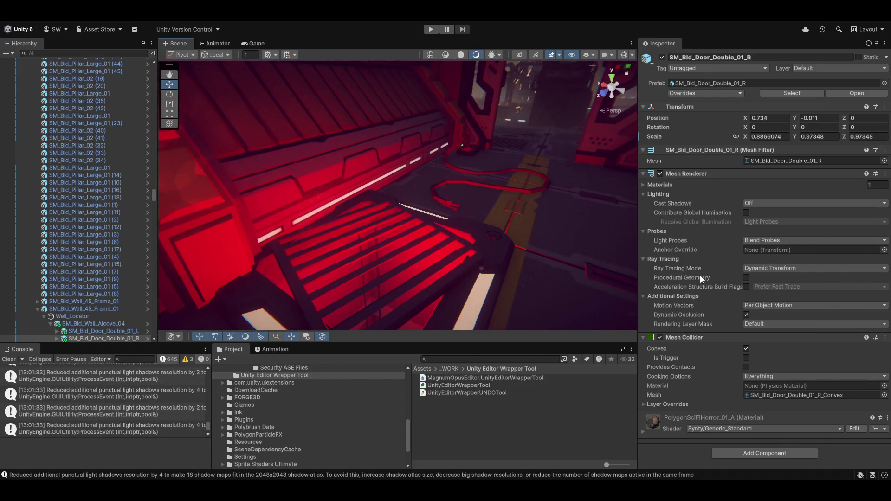
# Step: Try moving the SM_Prop_Vent_03 floor vent, then undo the move
pyautogui.click(405, 285)
pyautogui.moveTo(516, 303); pyautogui.dragTo(533, 234)
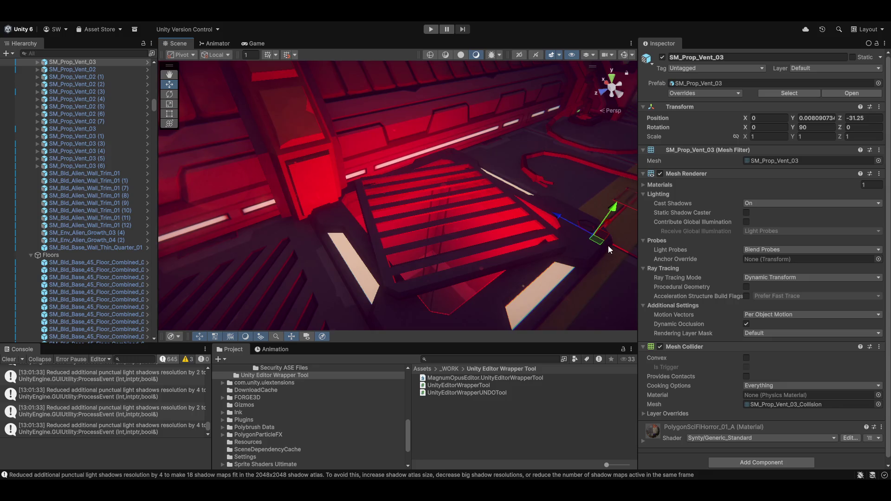
pyautogui.moveTo(608, 246)
pyautogui.mouseDown()
pyautogui.moveTo(636, 189)
pyautogui.moveTo(651, 184)
pyautogui.moveTo(567, 230)
pyautogui.mouseUp()
pyautogui.hotkey('ctrl', 'z')
# Step: Slide the SM_Prop_Vent_03_Door_01 cover off the hole, then select the red vent SM_Prop_Vent_01 (1)
pyautogui.click(421, 282)
pyautogui.press('f')
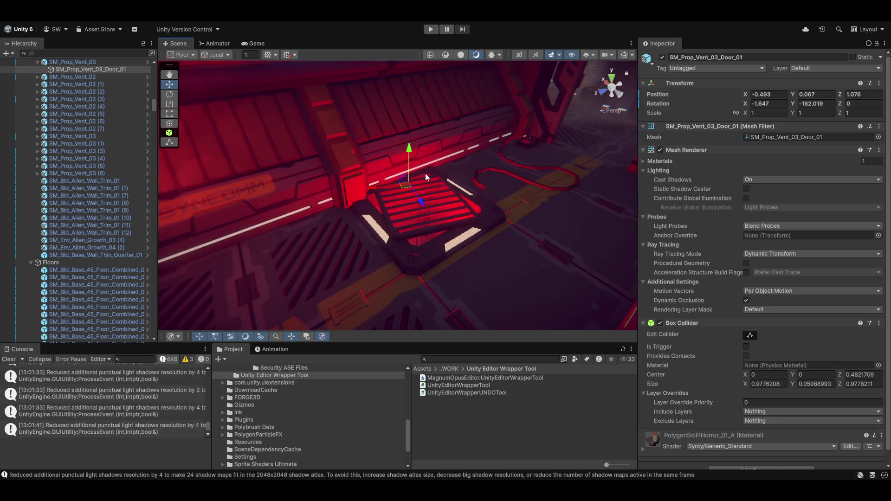
pyautogui.moveTo(377, 186)
pyautogui.mouseDown()
pyautogui.moveTo(483, 181)
pyautogui.moveTo(452, 212)
pyautogui.moveTo(534, 176)
pyautogui.mouseUp()
pyautogui.press('w')
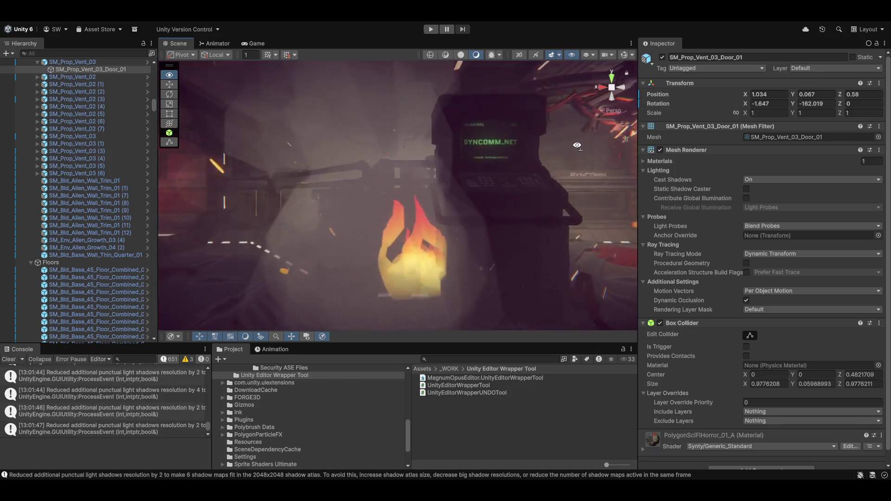
pyautogui.moveTo(418, 176)
pyautogui.mouseDown()
pyautogui.moveTo(411, 164)
pyautogui.moveTo(265, 199)
pyautogui.mouseUp()
pyautogui.press('f')
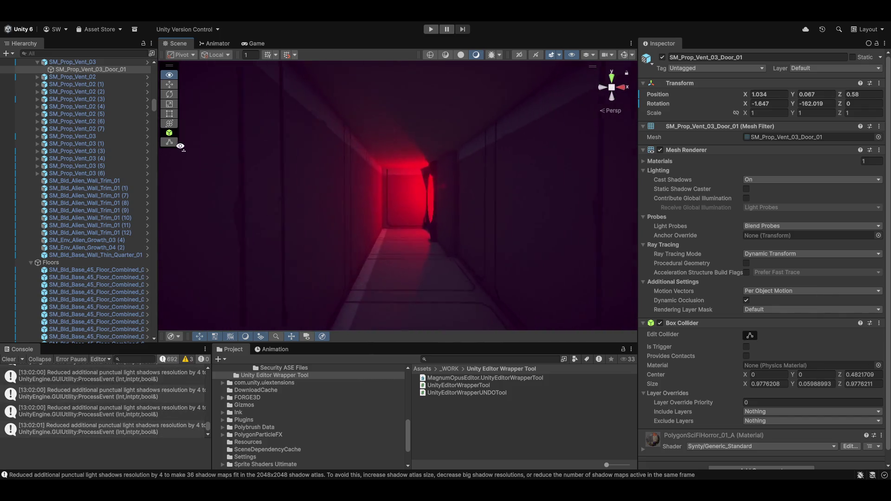
pyautogui.press('w')
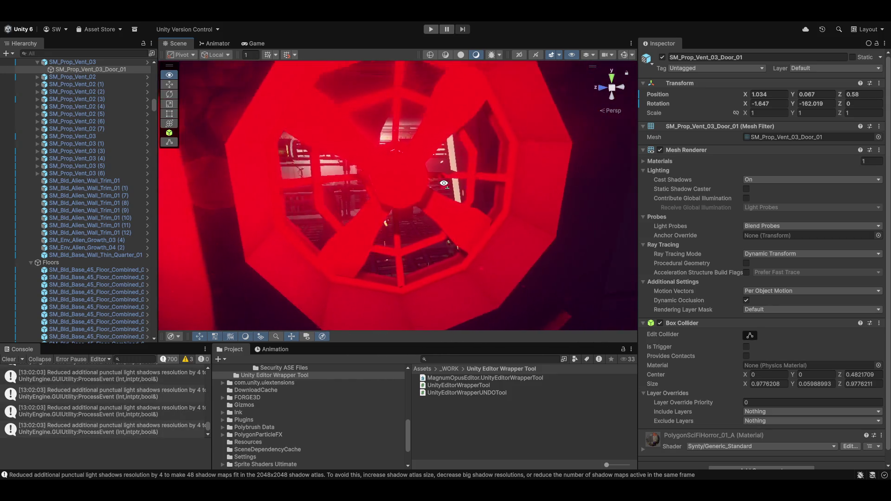
pyautogui.click(397, 180)
# Step: Rotate SM_Prop_Vent_01 (1) to Rotation Y 183.307 and fly into the dark room
pyautogui.press('f')
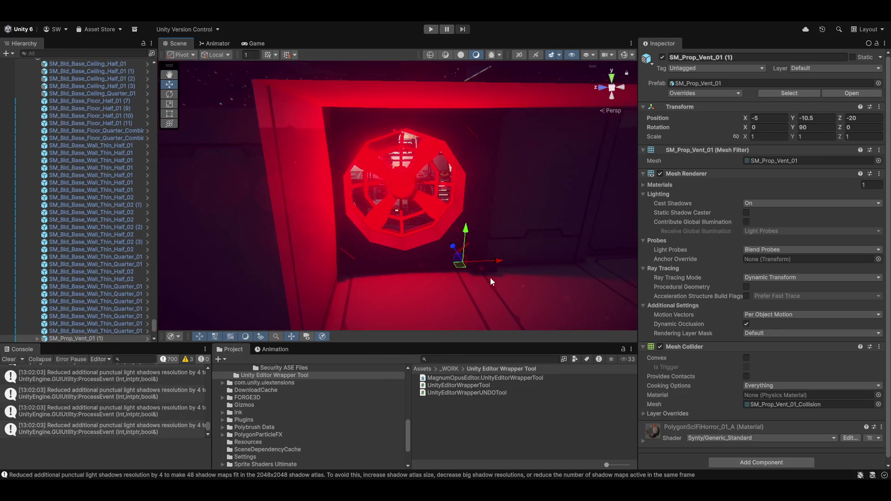
pyautogui.press('e')
pyautogui.moveTo(466, 288); pyautogui.dragTo(341, 246)
pyautogui.press('w')
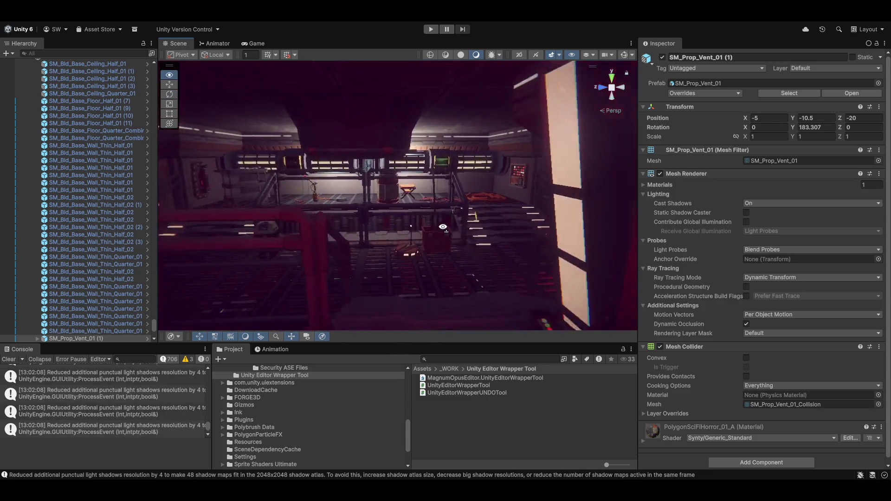
pyautogui.moveTo(571, 221)
pyautogui.mouseDown()
pyautogui.moveTo(85, 215)
pyautogui.moveTo(862, 198)
pyautogui.moveTo(382, 211)
pyautogui.moveTo(181, 203)
pyautogui.moveTo(202, 50)
pyautogui.moveTo(352, 116)
pyautogui.mouseUp()
pyautogui.press('w')
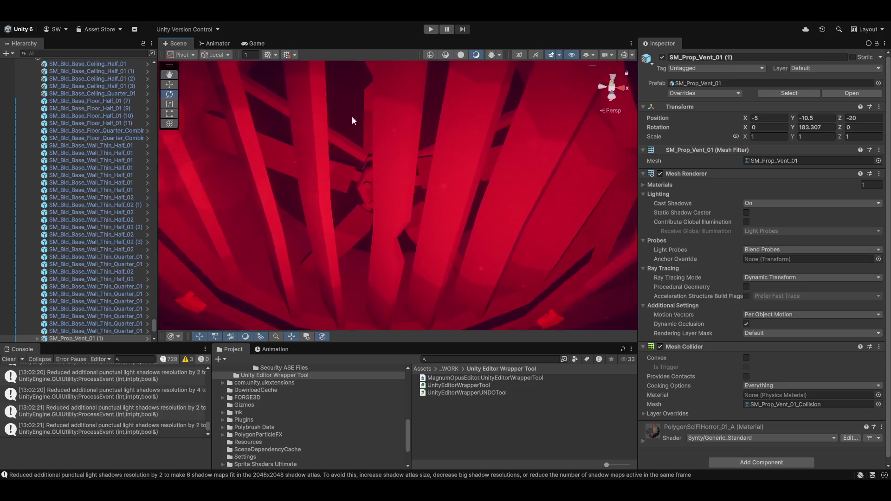
# Step: Nudge the extractor fan along X, then undo the move
pyautogui.click(392, 173)
pyautogui.press('w')
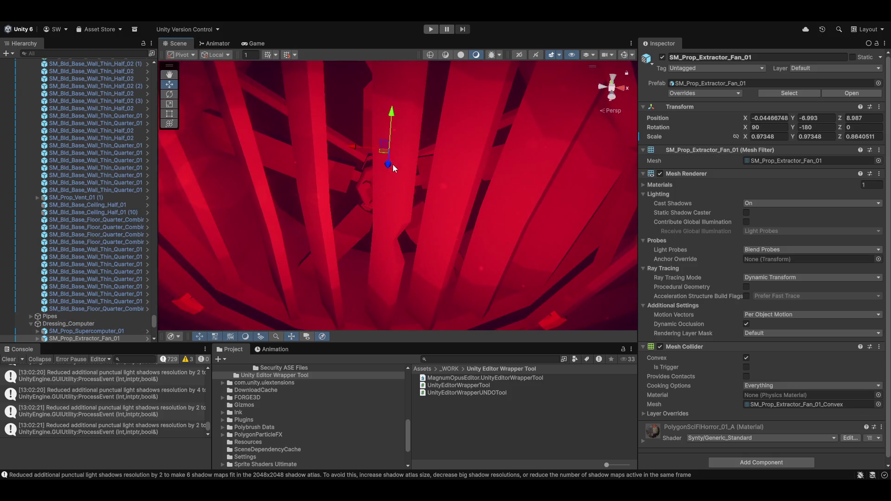
pyautogui.moveTo(353, 149)
pyautogui.mouseDown()
pyautogui.moveTo(644, 179)
pyautogui.moveTo(352, 147)
pyautogui.moveTo(391, 186)
pyautogui.mouseUp()
pyautogui.hotkey('ctrl', 'z')
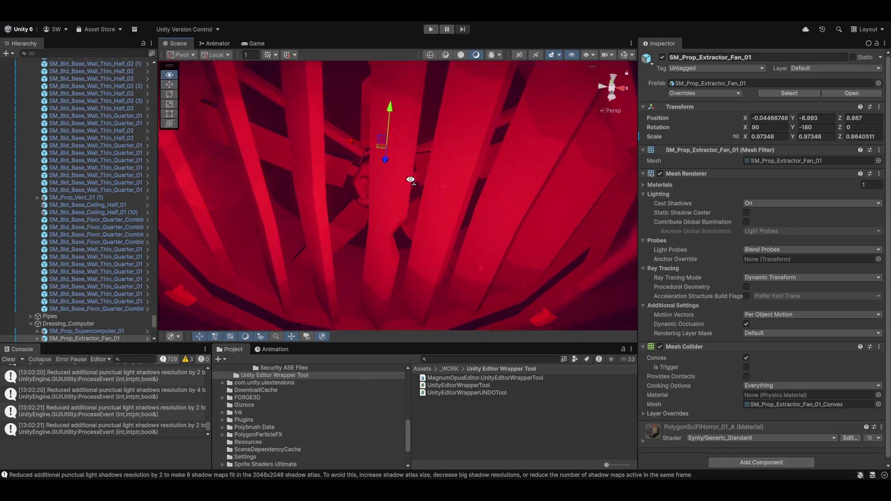
pyautogui.moveTo(842, 360)
pyautogui.mouseDown()
pyautogui.moveTo(825, 373)
pyautogui.moveTo(597, 329)
pyautogui.moveTo(669, 132)
pyautogui.moveTo(641, 66)
pyautogui.moveTo(161, 178)
pyautogui.moveTo(314, 366)
pyautogui.moveTo(289, 357)
pyautogui.moveTo(292, 380)
pyautogui.moveTo(234, 355)
pyautogui.moveTo(185, 308)
pyautogui.moveTo(199, 323)
pyautogui.mouseUp()
# Step: Slide the SM_Prop_Locker_01 (9) locker slightly along its X axis
pyautogui.click(391, 274)
pyautogui.press('f')
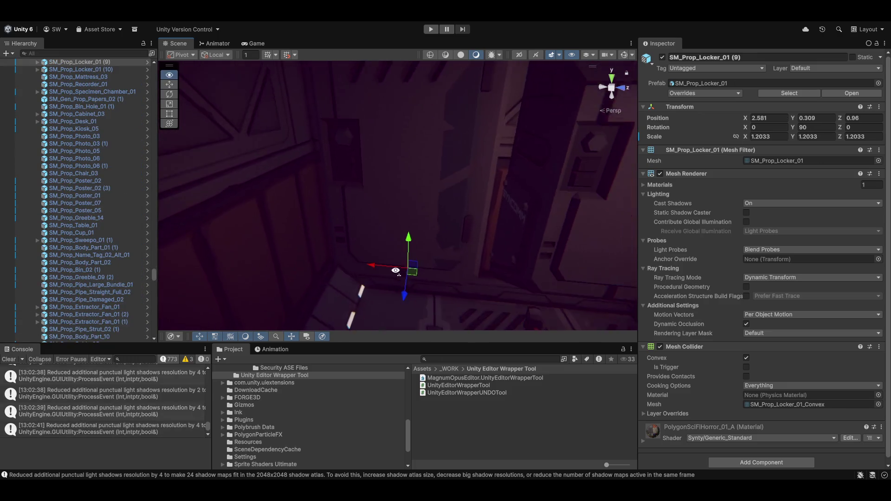
pyautogui.moveTo(362, 260)
pyautogui.mouseDown()
pyautogui.moveTo(473, 264)
pyautogui.moveTo(386, 260)
pyautogui.moveTo(403, 271)
pyautogui.mouseUp()
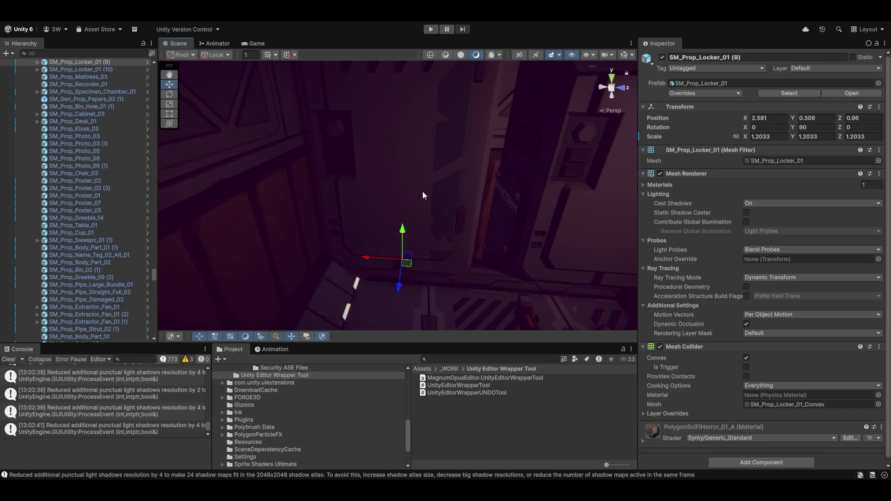
# Step: Swing the locker's door open to Rotation Y -134.313
pyautogui.click(417, 180)
pyautogui.press('e')
pyautogui.moveTo(454, 145)
pyautogui.mouseDown()
pyautogui.moveTo(577, 171)
pyautogui.moveTo(453, 120)
pyautogui.moveTo(545, 177)
pyautogui.moveTo(297, 157)
pyautogui.moveTo(356, 212)
pyautogui.moveTo(633, 241)
pyautogui.moveTo(476, 156)
pyautogui.moveTo(497, 185)
pyautogui.moveTo(308, 154)
pyautogui.moveTo(454, 171)
pyautogui.moveTo(604, 228)
pyautogui.mouseUp()
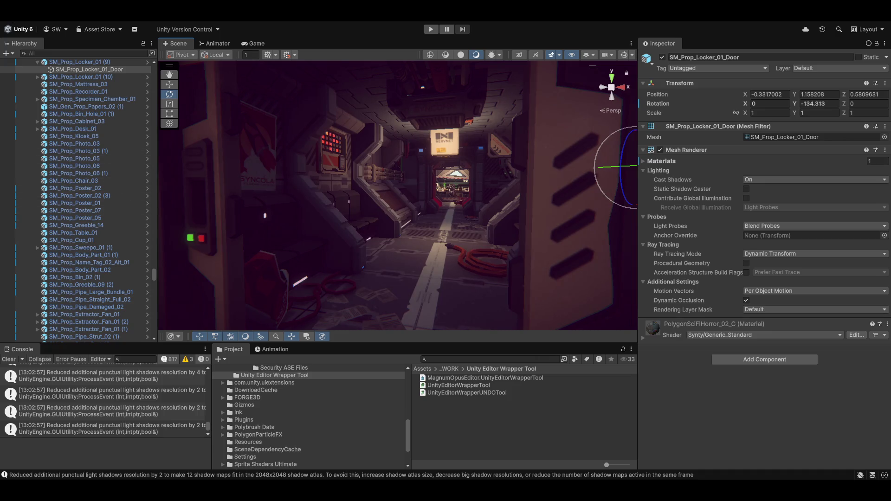
pyautogui.click(9, 21)
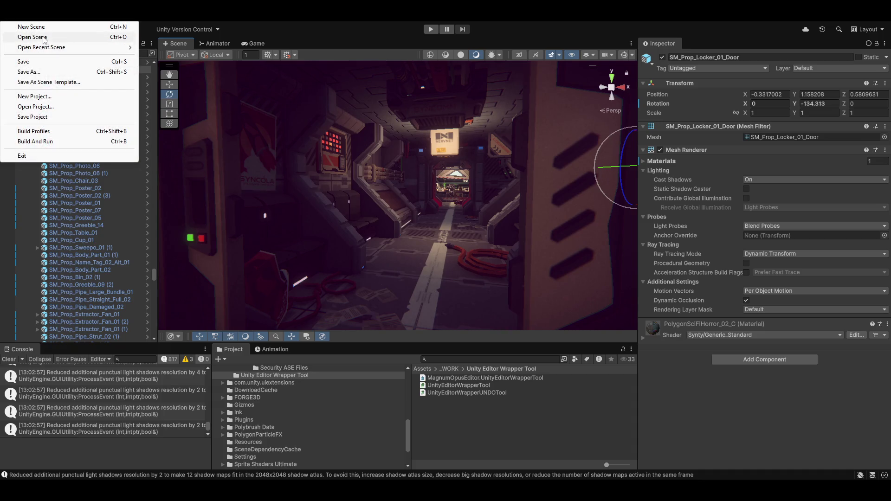
pyautogui.click(32, 37)
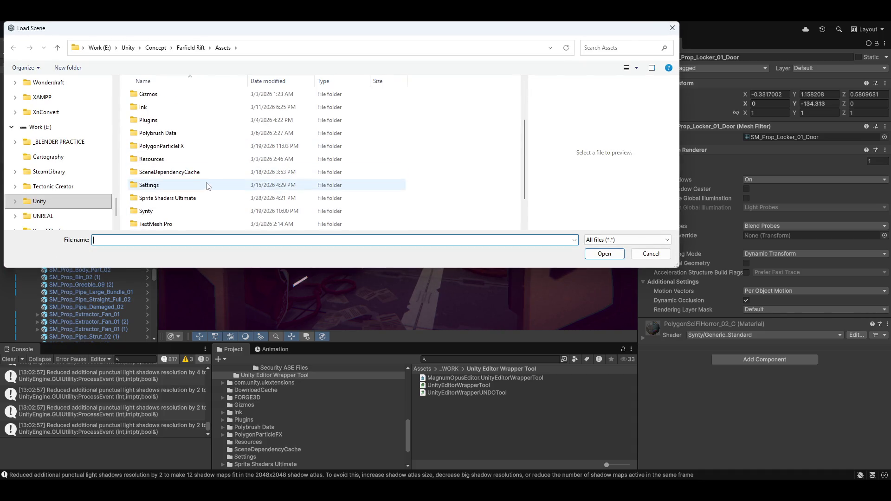
pyautogui.scroll(-1, 207, 188)
pyautogui.scroll(2, 188, 204)
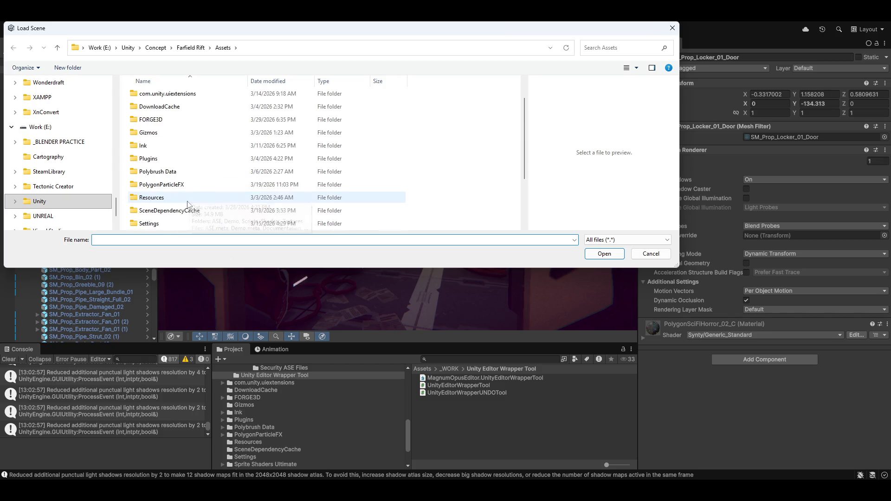
pyautogui.scroll(-2, 188, 205)
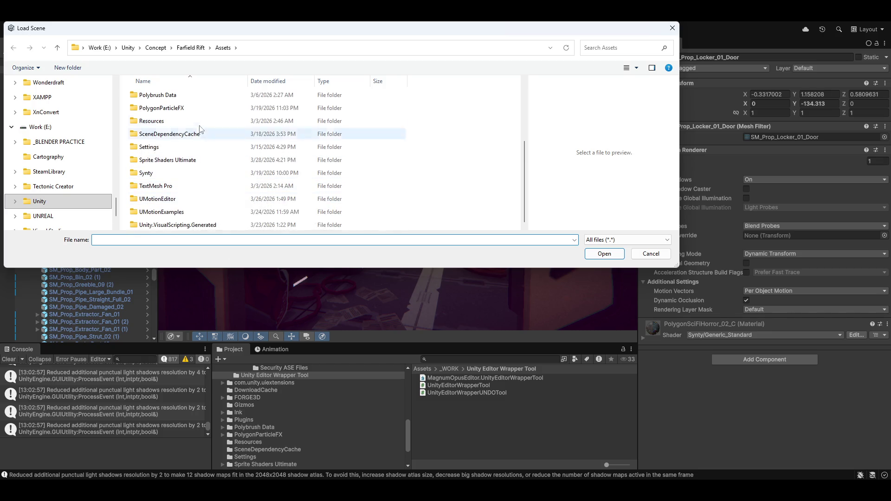
pyautogui.scroll(3, 210, 171)
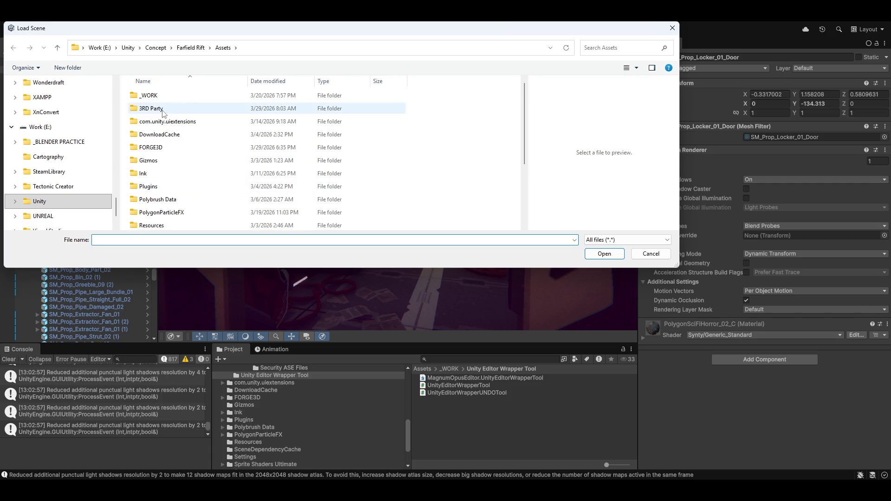
pyautogui.click(672, 30)
pyautogui.click(2, 26)
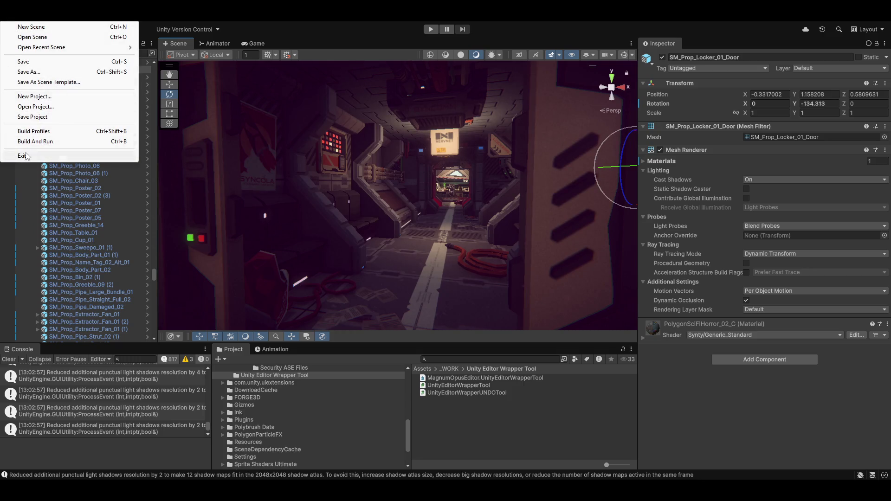
pyautogui.click(39, 107)
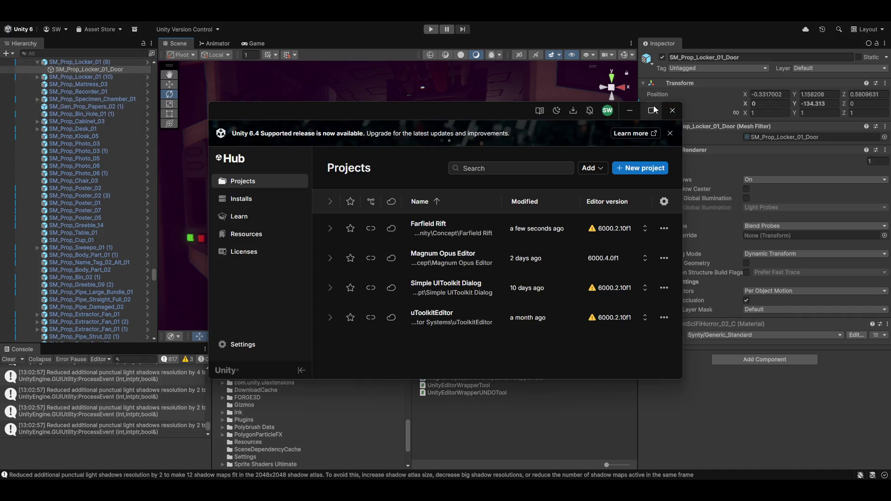
pyautogui.click(671, 111)
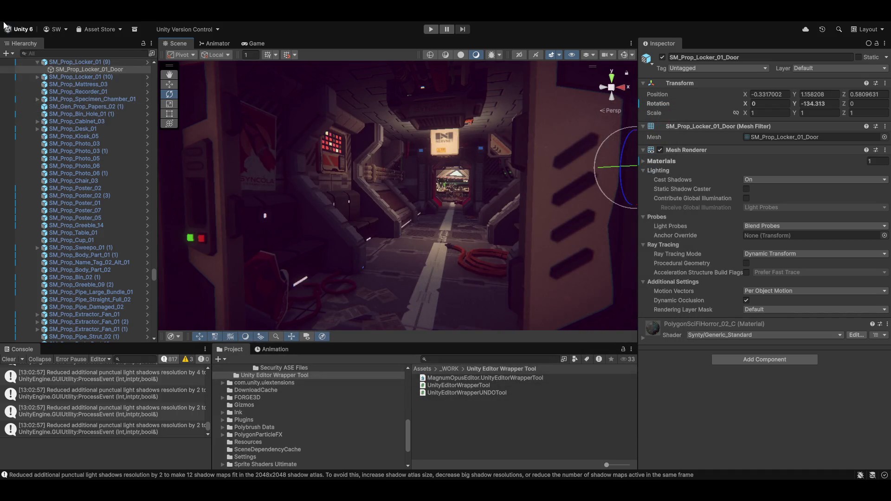
pyautogui.click(7, 23)
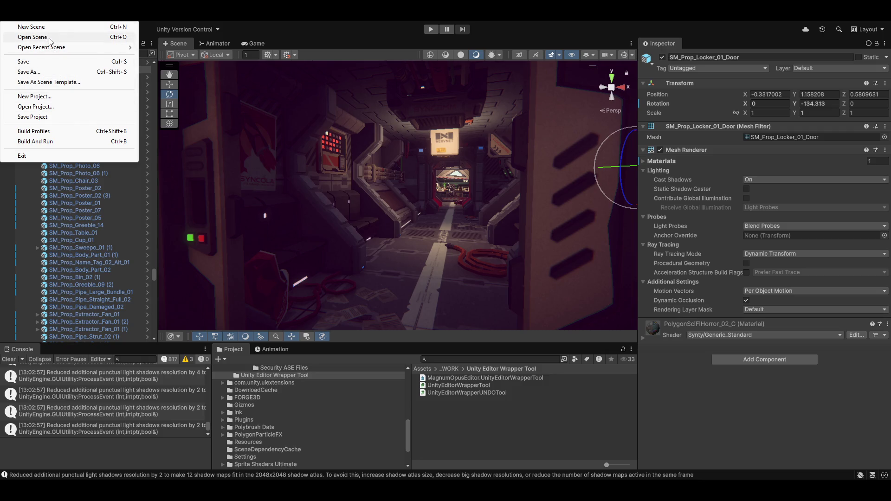
# Step: Open a demo scene from Synty > PolygonSciFiWorlds > Scenes, discarding Demo_Interior's unsaved changes
pyautogui.click(50, 37)
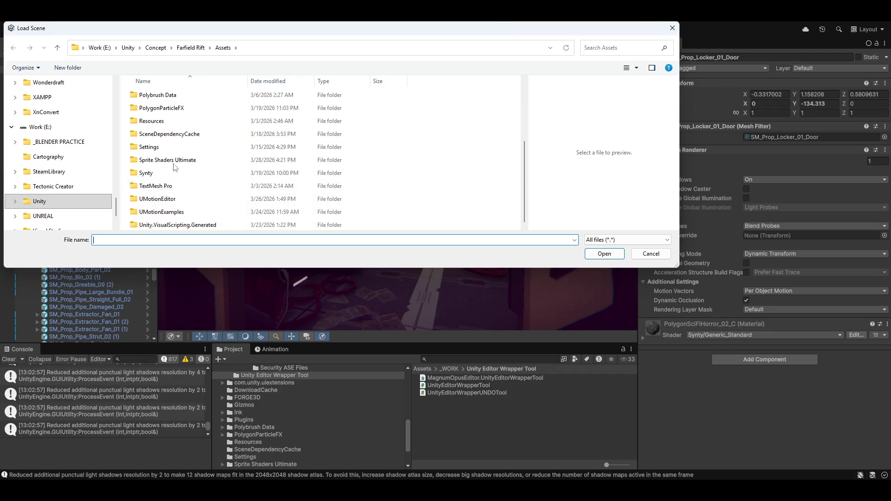
pyautogui.doubleClick(149, 173)
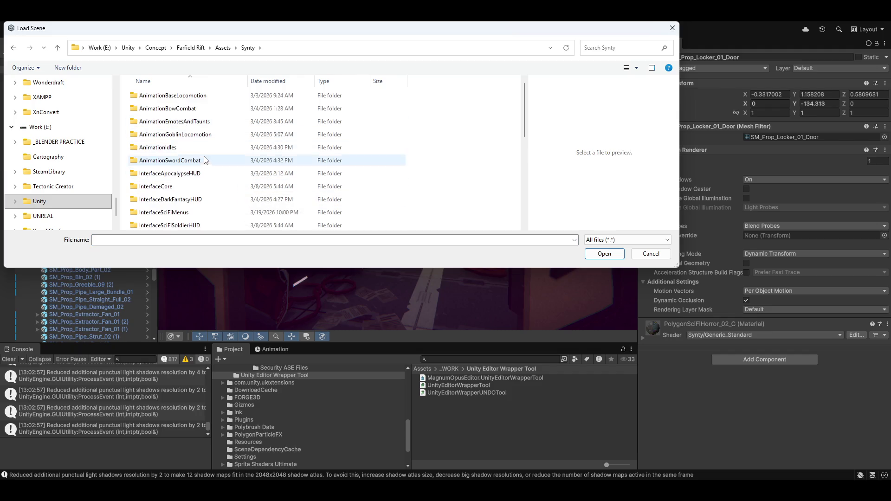
pyautogui.scroll(-1, 202, 184)
pyautogui.scroll(-1, 202, 184)
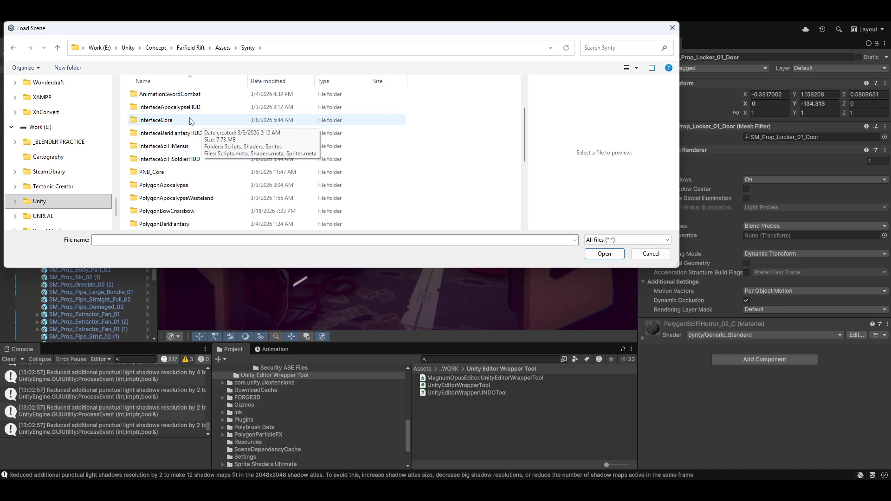
pyautogui.scroll(-2, 184, 191)
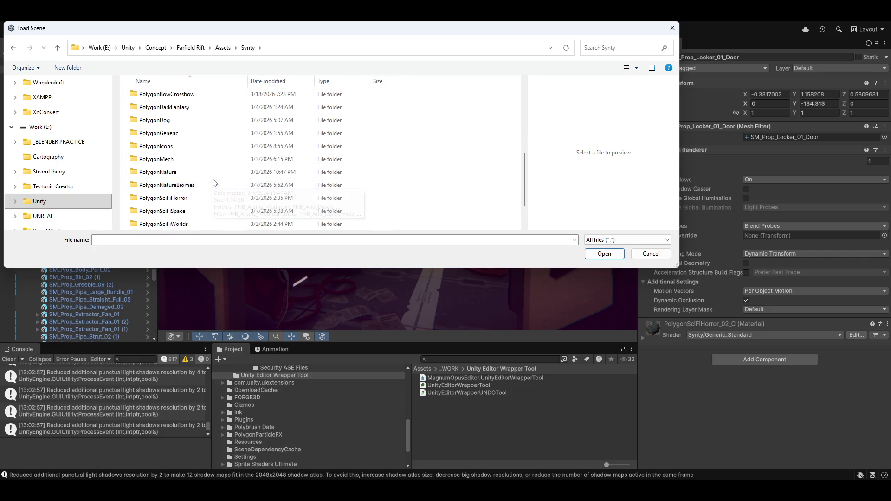
pyautogui.scroll(-1, 214, 182)
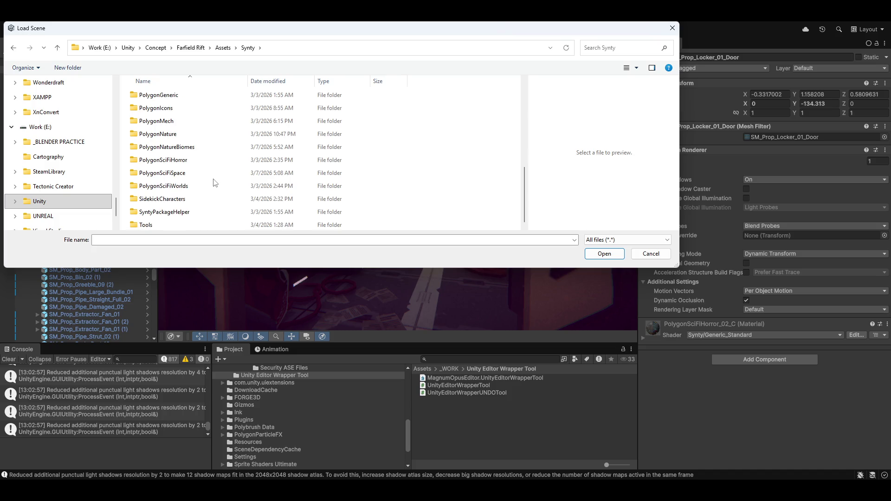
pyautogui.doubleClick(176, 186)
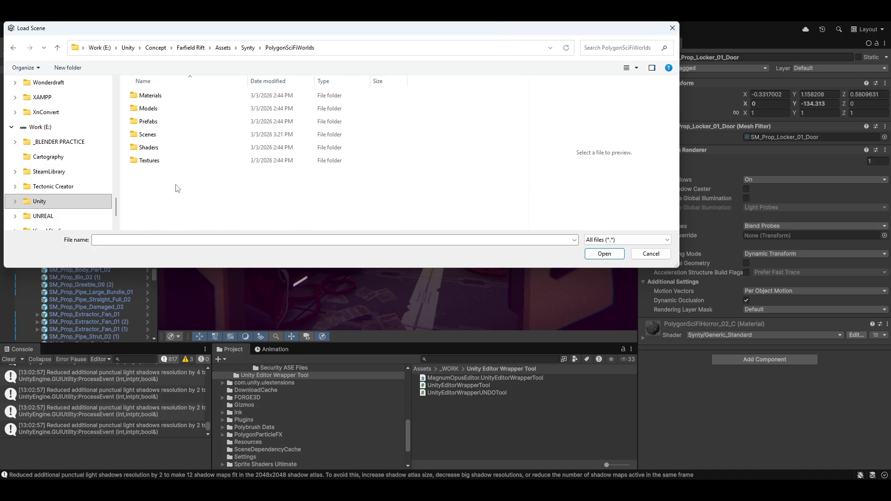
pyautogui.doubleClick(157, 139)
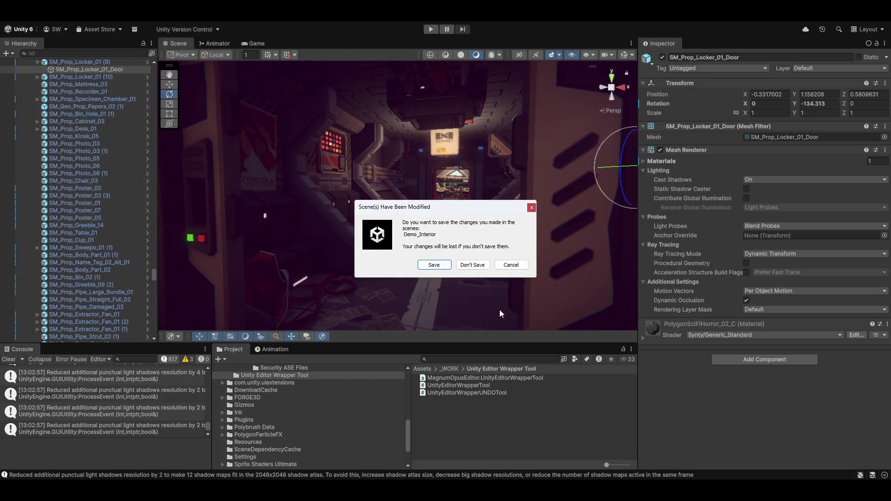
pyautogui.click(472, 265)
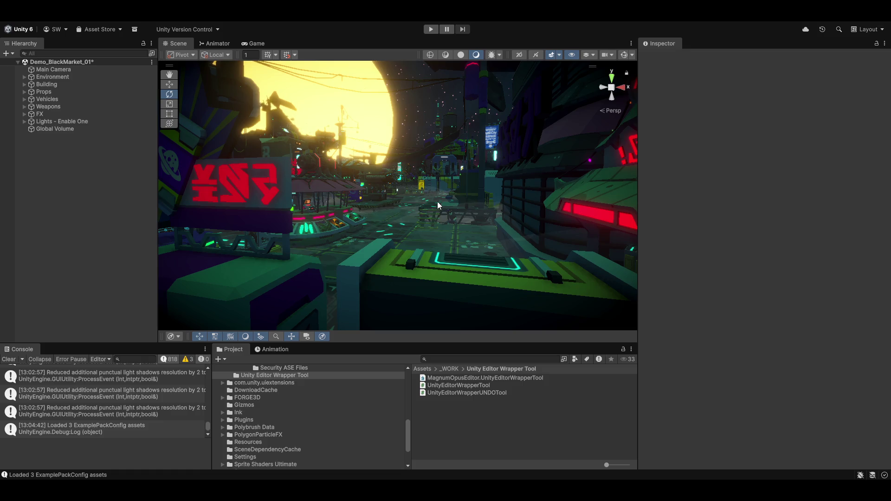
# Step: Tilt the Demo_BlackMarket_01 view up toward the moon and sky
pyautogui.moveTo(437, 202)
pyautogui.mouseDown()
pyautogui.moveTo(418, 185)
pyautogui.moveTo(516, 88)
pyautogui.moveTo(661, 118)
pyautogui.moveTo(630, 109)
pyautogui.moveTo(464, 120)
pyautogui.moveTo(742, 121)
pyautogui.moveTo(709, 119)
pyautogui.moveTo(661, 132)
pyautogui.moveTo(714, 99)
pyautogui.moveTo(740, 104)
pyautogui.moveTo(553, 120)
pyautogui.moveTo(529, 140)
pyautogui.moveTo(461, 93)
pyautogui.moveTo(408, 79)
pyautogui.moveTo(400, 87)
pyautogui.moveTo(720, 132)
pyautogui.moveTo(764, 130)
pyautogui.moveTo(833, 55)
pyautogui.moveTo(565, 98)
pyautogui.mouseUp()
# Step: Adjust the fly speed and select the SkyDome object
pyautogui.scroll(3, 533, 136)
pyautogui.scroll(2, 462, 94)
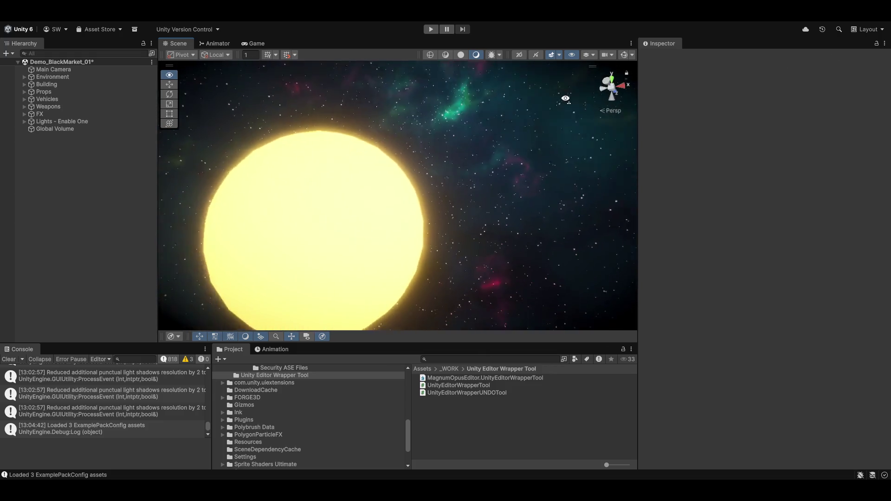
pyautogui.click(511, 179)
# Step: Frame the SkyDome and fly the camera left so the sun and pink planet sit further right
pyautogui.press('f')
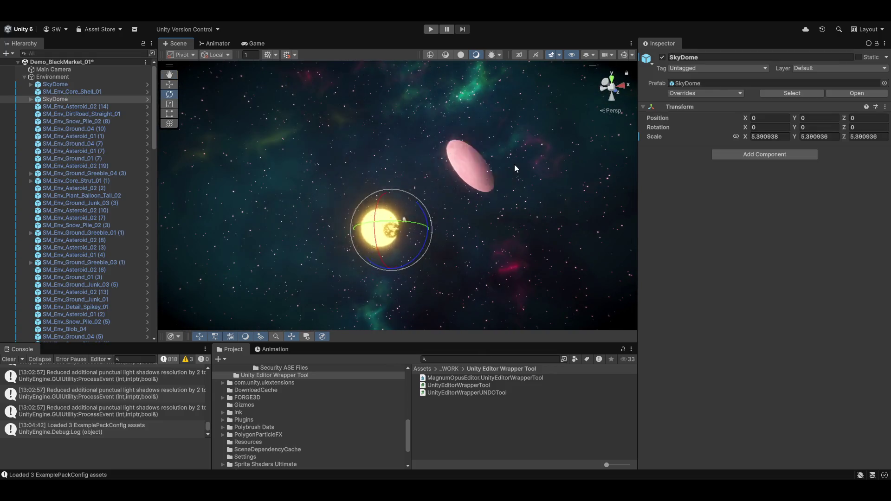
pyautogui.moveTo(515, 166)
pyautogui.mouseDown()
pyautogui.moveTo(539, 163)
pyautogui.moveTo(457, 245)
pyautogui.moveTo(499, 197)
pyautogui.moveTo(503, 176)
pyautogui.moveTo(533, 153)
pyautogui.moveTo(582, 174)
pyautogui.moveTo(573, 182)
pyautogui.mouseUp()
pyautogui.scroll(5, 499, 196)
pyautogui.scroll(5, 533, 154)
pyautogui.press('a')
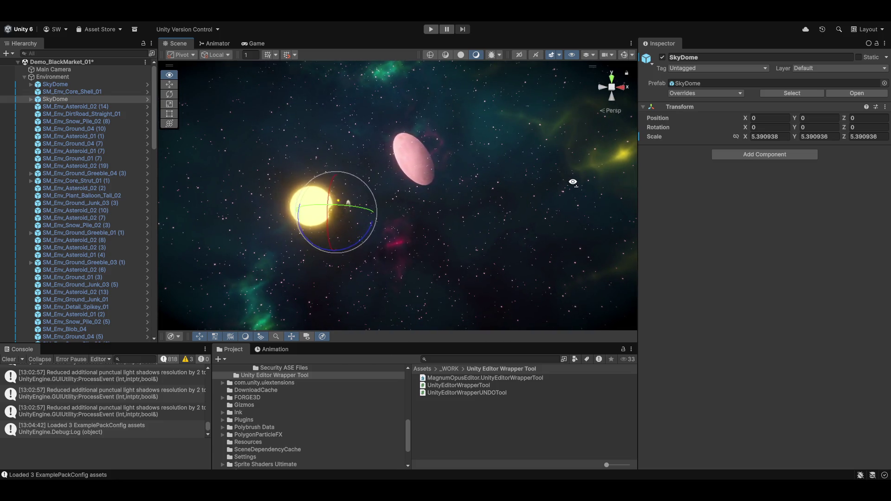
pyautogui.press('a')
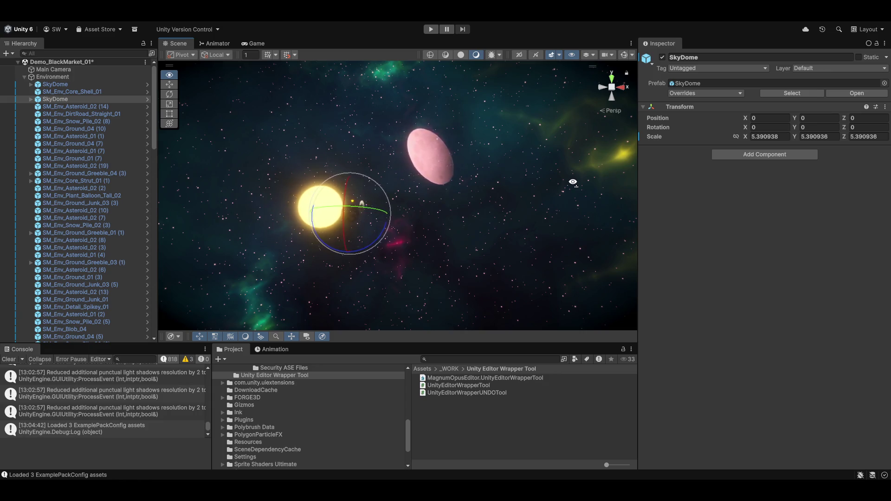
pyautogui.press('a')
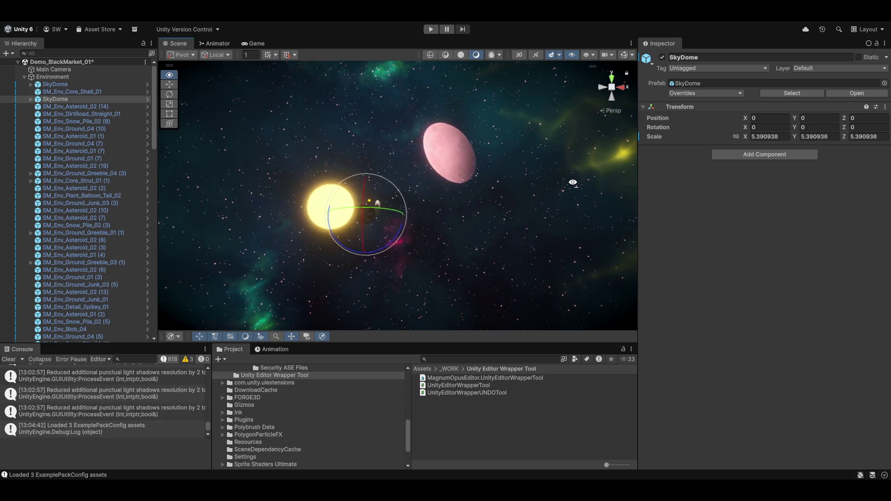
pyautogui.press('a')
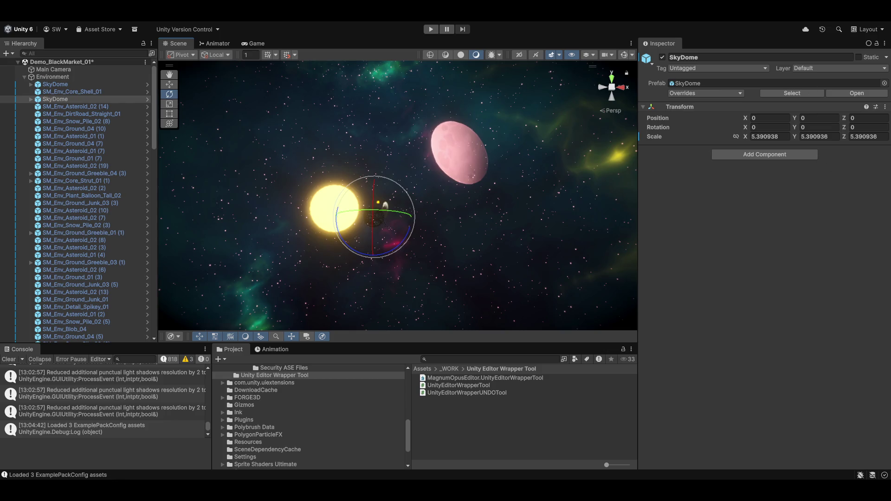
pyautogui.moveTo(446, 491)
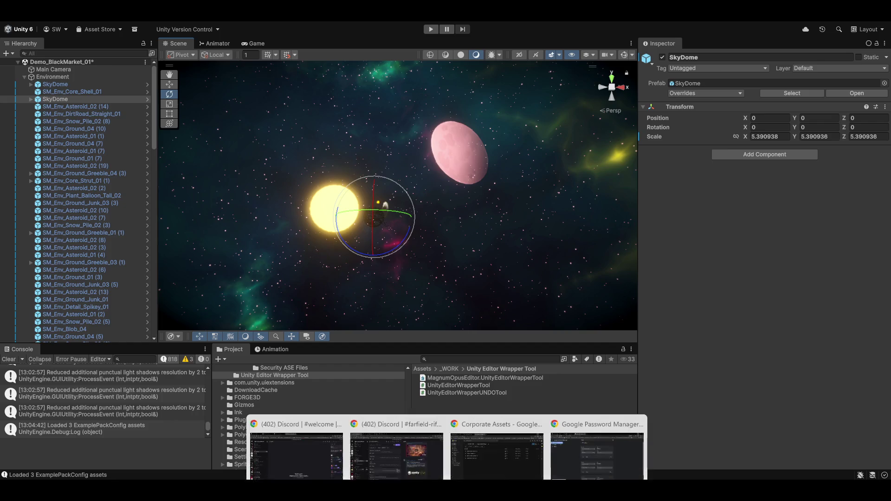
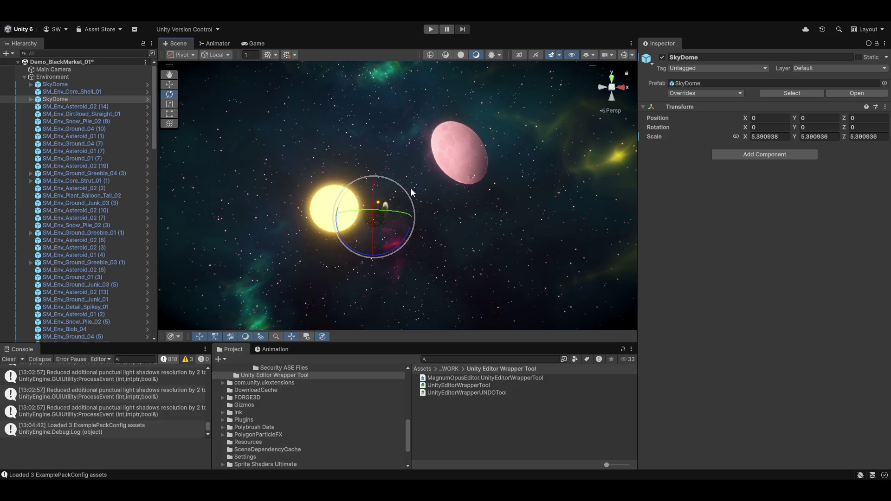
# Step: Select the skydome sun SM_FX_Skydone_Sun_01, frame it, and orbit around it to inspect it
pyautogui.moveTo(411, 188)
pyautogui.mouseDown()
pyautogui.moveTo(463, 233)
pyautogui.moveTo(420, 271)
pyautogui.moveTo(437, 260)
pyautogui.moveTo(392, 236)
pyautogui.moveTo(430, 283)
pyautogui.moveTo(501, 280)
pyautogui.moveTo(470, 281)
pyautogui.mouseUp()
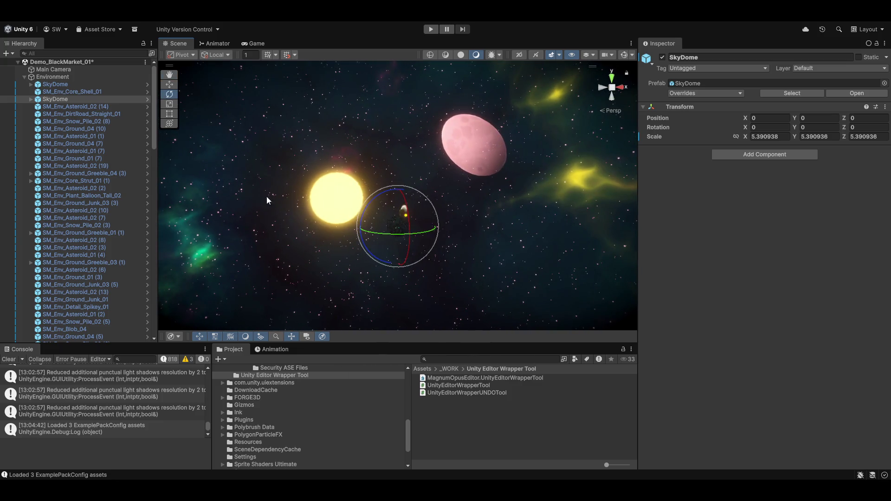
pyautogui.click(329, 197)
pyautogui.press('f')
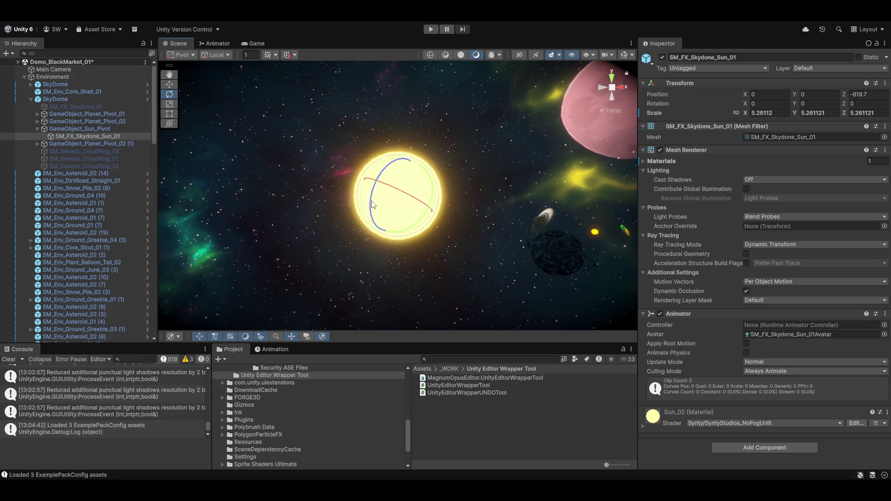
pyautogui.scroll(5, 429, 248)
pyautogui.moveTo(430, 248)
pyautogui.mouseDown()
pyautogui.moveTo(464, 232)
pyautogui.moveTo(441, 219)
pyautogui.moveTo(446, 292)
pyautogui.moveTo(455, 294)
pyautogui.moveTo(460, 247)
pyautogui.moveTo(475, 252)
pyautogui.moveTo(490, 225)
pyautogui.moveTo(478, 230)
pyautogui.moveTo(589, 240)
pyautogui.moveTo(652, 232)
pyautogui.moveTo(665, 196)
pyautogui.moveTo(717, 279)
pyautogui.moveTo(763, 227)
pyautogui.moveTo(160, 267)
pyautogui.moveTo(412, 207)
pyautogui.moveTo(459, 260)
pyautogui.moveTo(743, 287)
pyautogui.moveTo(714, 241)
pyautogui.moveTo(658, 282)
pyautogui.moveTo(635, 275)
pyautogui.moveTo(695, 222)
pyautogui.moveTo(674, 283)
pyautogui.moveTo(543, 297)
pyautogui.moveTo(561, 283)
pyautogui.moveTo(549, 277)
pyautogui.moveTo(582, 244)
pyautogui.moveTo(589, 283)
pyautogui.moveTo(613, 319)
pyautogui.moveTo(476, 294)
pyautogui.moveTo(357, 288)
pyautogui.moveTo(278, 248)
pyautogui.moveTo(513, 273)
pyautogui.moveTo(603, 302)
pyautogui.mouseUp()
pyautogui.moveTo(688, 353)
pyautogui.mouseDown()
pyautogui.moveTo(686, 393)
pyautogui.moveTo(645, 360)
pyautogui.moveTo(590, 344)
pyautogui.moveTo(536, 330)
pyautogui.moveTo(476, 339)
pyautogui.moveTo(441, 328)
pyautogui.moveTo(474, 317)
pyautogui.moveTo(486, 313)
pyautogui.moveTo(499, 418)
pyautogui.moveTo(472, 418)
pyautogui.moveTo(475, 372)
pyautogui.moveTo(521, 356)
pyautogui.moveTo(553, 331)
pyautogui.moveTo(553, 319)
pyautogui.moveTo(499, 260)
pyautogui.moveTo(391, 232)
pyautogui.moveTo(405, 272)
pyautogui.moveTo(412, 256)
pyautogui.mouseUp()
pyautogui.scroll(-10, 406, 269)
pyautogui.scroll(-5, 408, 262)
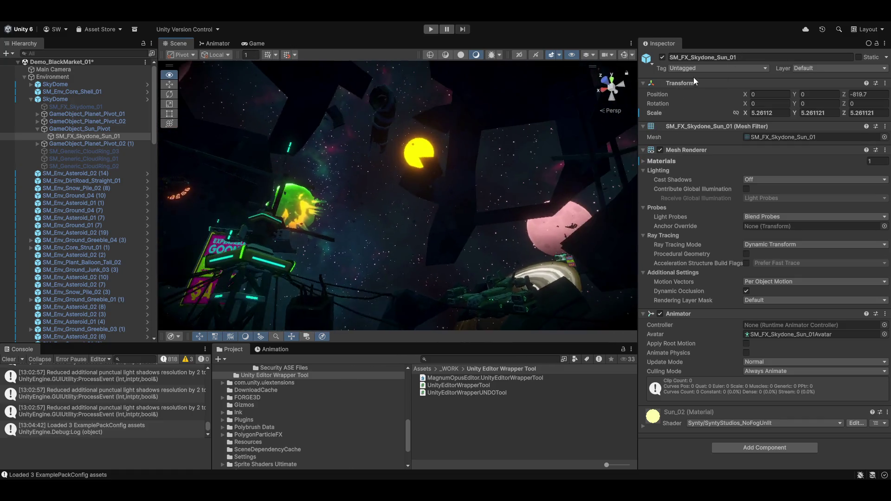
# Step: Frame the sun, orbit around it, and check the sun material's shader options without changing them
pyautogui.press('f')
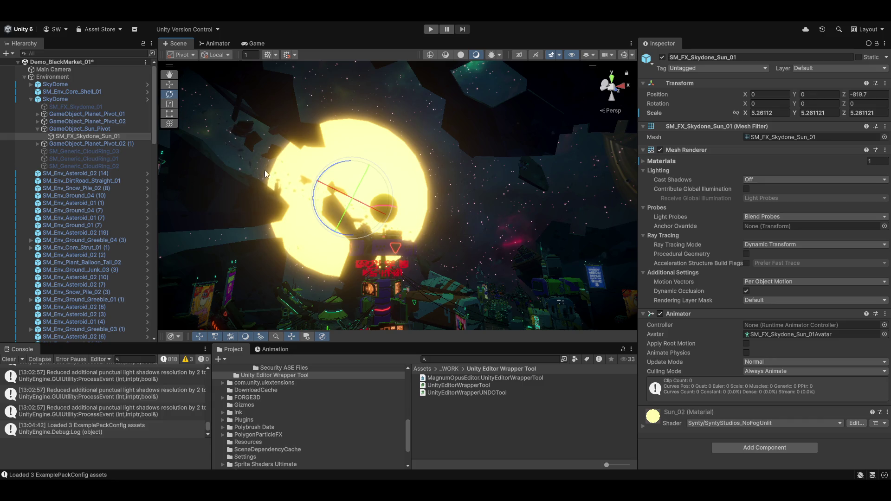
pyautogui.moveTo(567, 235)
pyautogui.mouseDown()
pyautogui.moveTo(460, 220)
pyautogui.moveTo(641, 390)
pyautogui.moveTo(673, 435)
pyautogui.moveTo(654, 327)
pyautogui.moveTo(435, 166)
pyautogui.moveTo(143, 197)
pyautogui.moveTo(71, 172)
pyautogui.moveTo(54, 254)
pyautogui.moveTo(81, 326)
pyautogui.moveTo(73, 320)
pyautogui.mouseUp()
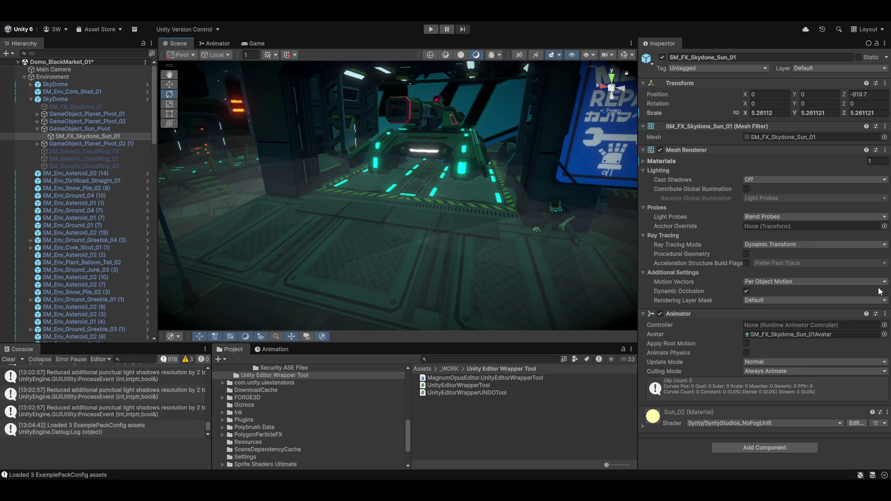
pyautogui.click(715, 425)
pyautogui.click(465, 437)
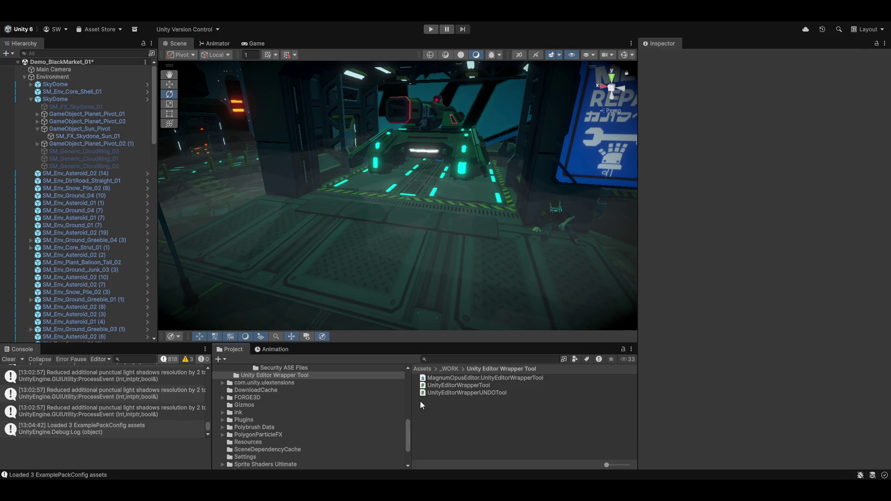
# Step: Select the SkyDome, then the sun SM_FX_Skydone_Sun_01, and reframe the view on it
pyautogui.moveTo(388, 226)
pyautogui.mouseDown()
pyautogui.moveTo(366, 144)
pyautogui.moveTo(439, 171)
pyautogui.moveTo(134, 182)
pyautogui.moveTo(322, 203)
pyautogui.mouseUp()
pyautogui.click(322, 203)
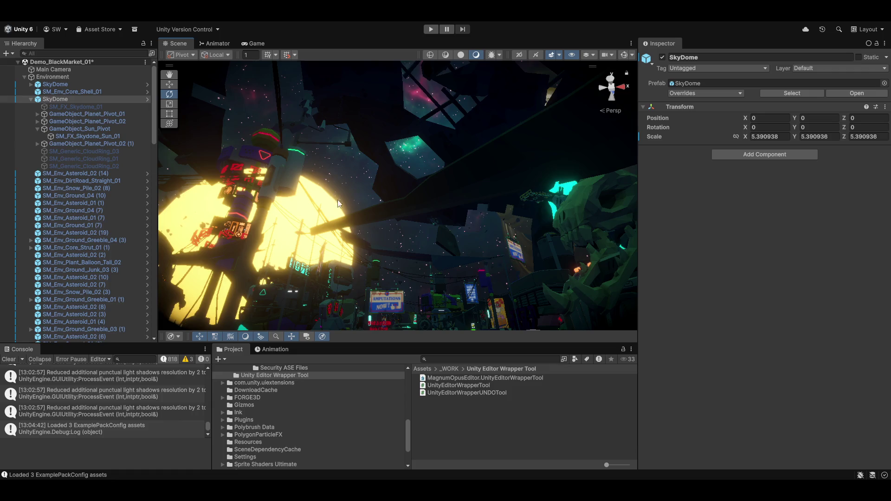
pyautogui.click(281, 197)
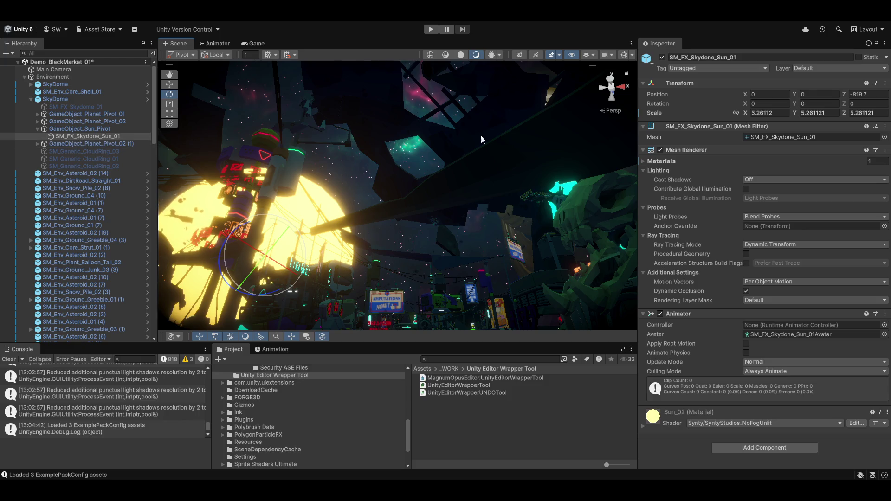
pyautogui.moveTo(430, 198)
pyautogui.mouseDown()
pyautogui.moveTo(434, 217)
pyautogui.moveTo(453, 213)
pyautogui.mouseUp()
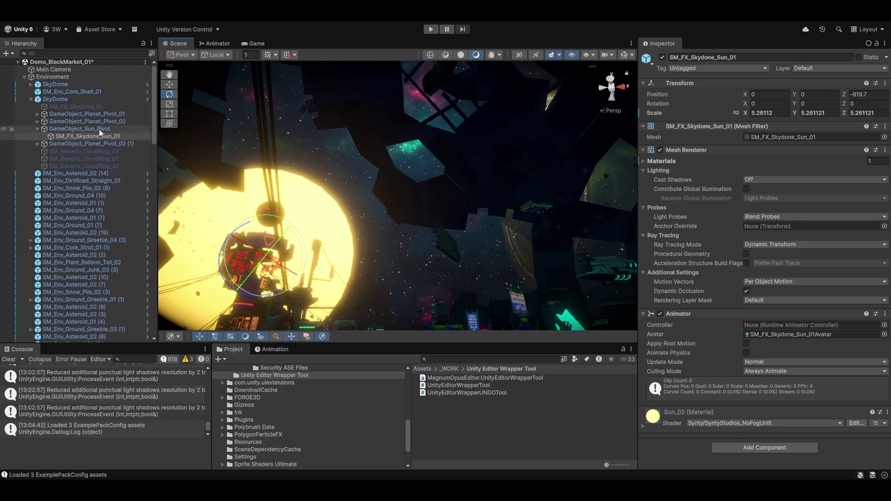
# Step: Select and frame GameObject_Sun_Pivot, then orbit to a lower, more horizontal view
pyautogui.doubleClick(62, 129)
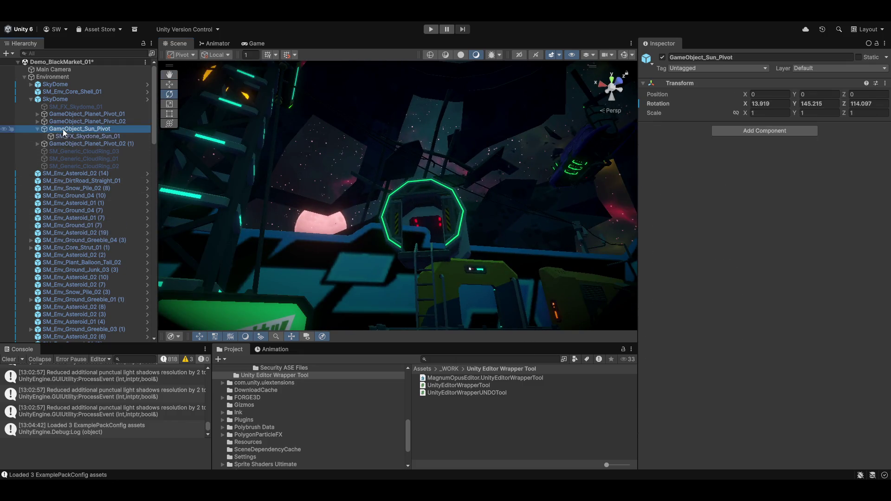
pyautogui.press('super')
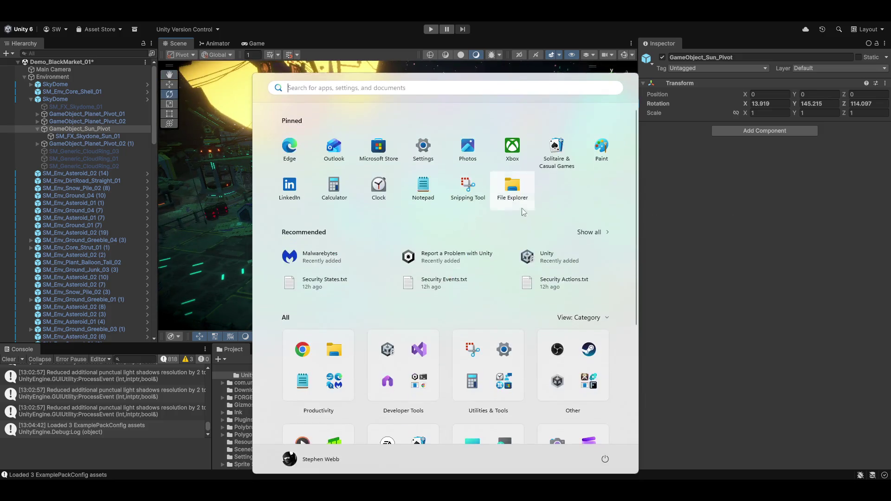
pyautogui.press('Escape')
pyautogui.moveTo(557, 222)
pyautogui.mouseDown()
pyautogui.moveTo(526, 264)
pyautogui.moveTo(489, 274)
pyautogui.moveTo(344, 247)
pyautogui.moveTo(419, 250)
pyautogui.moveTo(306, 266)
pyautogui.moveTo(13, 236)
pyautogui.moveTo(672, 214)
pyautogui.moveTo(502, 228)
pyautogui.moveTo(643, 224)
pyautogui.moveTo(569, 231)
pyautogui.moveTo(501, 174)
pyautogui.moveTo(540, 203)
pyautogui.moveTo(745, 297)
pyautogui.moveTo(699, 276)
pyautogui.moveTo(348, 203)
pyautogui.mouseUp()
# Step: Rotate the sun pivot to -59.334, 491.324, 482.11, swinging the sun across the sky
pyautogui.moveTo(202, 243); pyautogui.dragTo(283, 221)
pyautogui.moveTo(582, 225)
pyautogui.mouseDown()
pyautogui.moveTo(515, 222)
pyautogui.moveTo(496, 155)
pyautogui.moveTo(452, 227)
pyautogui.mouseUp()
pyautogui.moveTo(414, 320)
pyautogui.mouseDown()
pyautogui.moveTo(397, 243)
pyautogui.moveTo(428, 193)
pyautogui.moveTo(595, 208)
pyautogui.moveTo(526, 273)
pyautogui.moveTo(447, 160)
pyautogui.moveTo(195, 226)
pyautogui.moveTo(738, 201)
pyautogui.mouseUp()
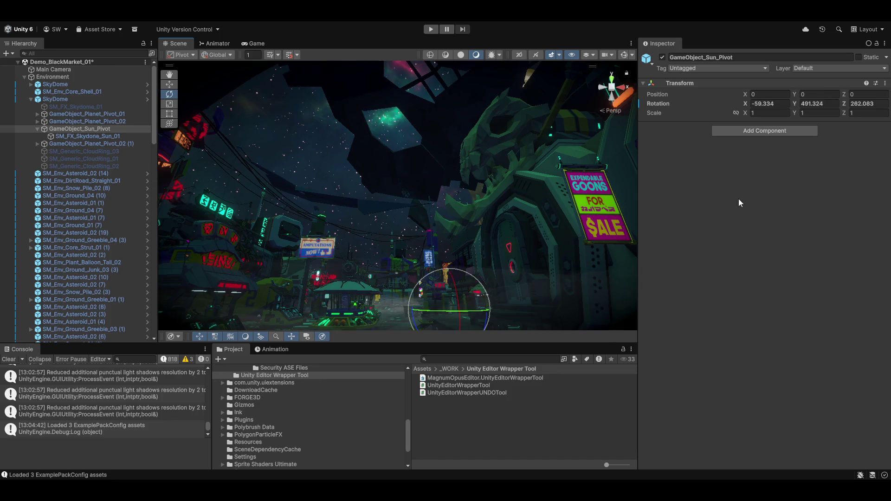
pyautogui.moveTo(342, 210); pyautogui.dragTo(407, 236)
pyautogui.moveTo(405, 236); pyautogui.dragTo(390, 236)
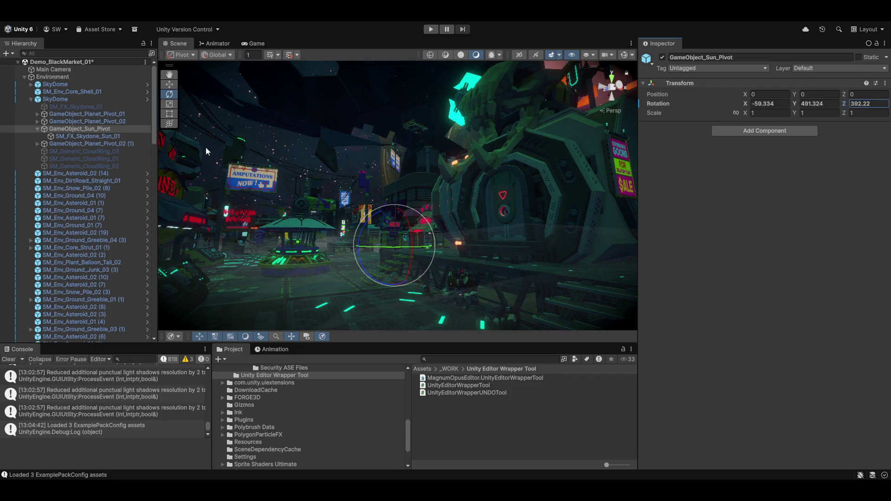
pyautogui.moveTo(446, 185)
pyautogui.mouseDown()
pyautogui.moveTo(464, 177)
pyautogui.moveTo(469, 195)
pyautogui.moveTo(475, 181)
pyautogui.moveTo(178, 284)
pyautogui.moveTo(191, 329)
pyautogui.moveTo(218, 302)
pyautogui.moveTo(556, 431)
pyautogui.moveTo(801, 438)
pyautogui.moveTo(720, 462)
pyautogui.moveTo(614, 21)
pyautogui.moveTo(617, 38)
pyautogui.moveTo(624, 26)
pyautogui.mouseUp()
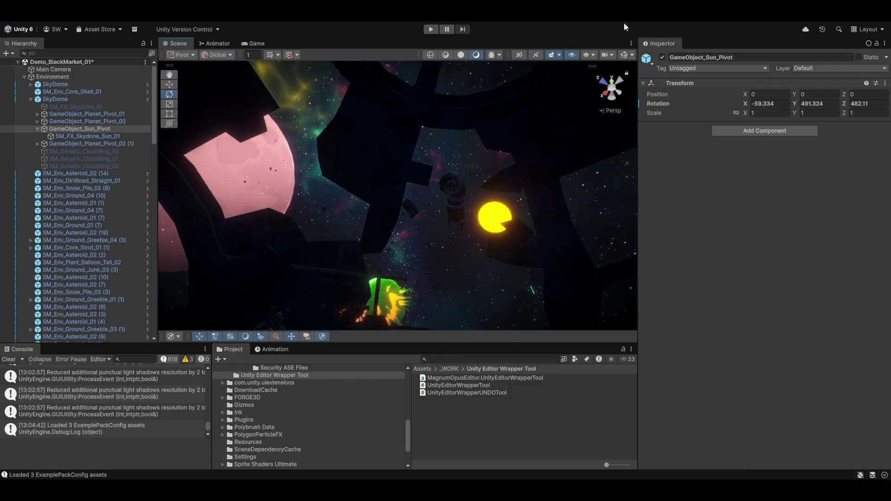
pyautogui.moveTo(332, 130)
pyautogui.mouseDown()
pyautogui.moveTo(466, 205)
pyautogui.moveTo(481, 287)
pyautogui.moveTo(532, 270)
pyautogui.moveTo(449, 187)
pyautogui.moveTo(192, 213)
pyautogui.moveTo(142, 384)
pyautogui.moveTo(93, 436)
pyautogui.moveTo(878, 437)
pyautogui.moveTo(65, 367)
pyautogui.moveTo(223, 199)
pyautogui.moveTo(294, 183)
pyautogui.mouseUp()
pyautogui.scroll(5, 433, 187)
# Step: Select the yellow sun and set its uniform scale to 10, then reduce it to 4
pyautogui.click(355, 187)
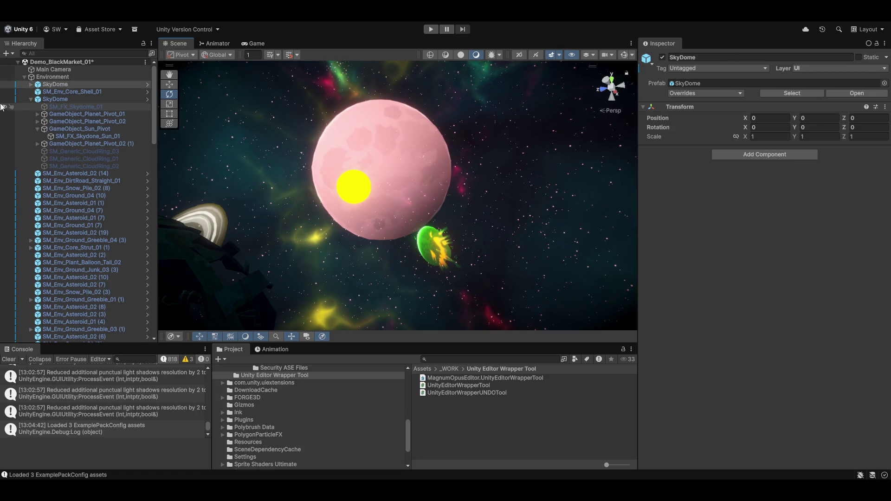
pyautogui.click(354, 185)
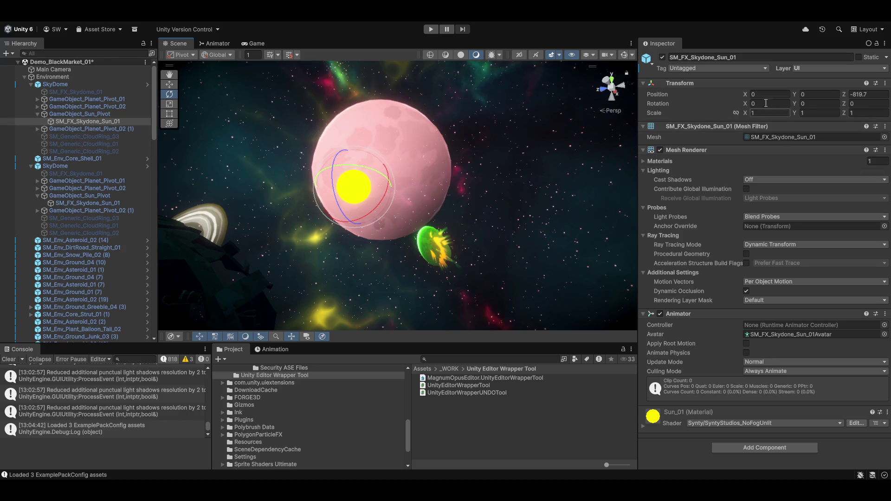
pyautogui.write('0')
pyautogui.press('Tab')
pyautogui.press('Tab')
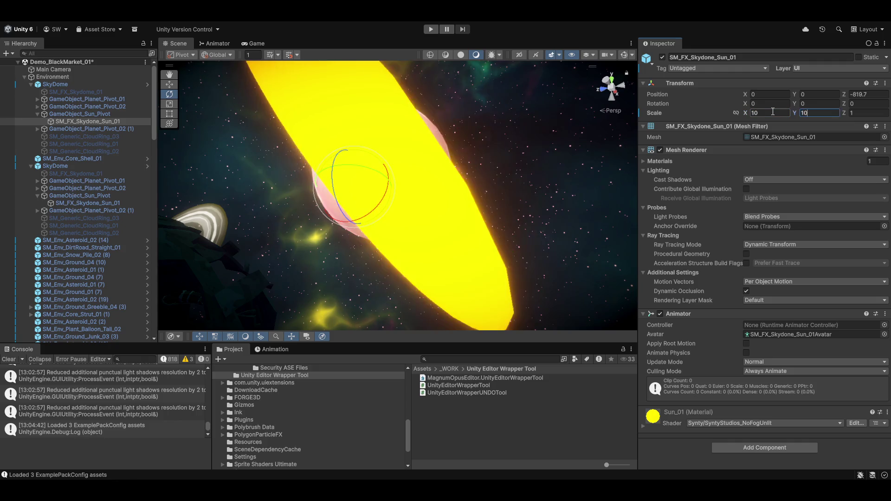
pyautogui.write('0')
pyautogui.moveTo(381, 223)
pyautogui.mouseDown()
pyautogui.moveTo(247, 312)
pyautogui.moveTo(321, 250)
pyautogui.moveTo(373, 233)
pyautogui.moveTo(422, 235)
pyautogui.moveTo(336, 361)
pyautogui.moveTo(210, 415)
pyautogui.moveTo(390, 218)
pyautogui.mouseUp()
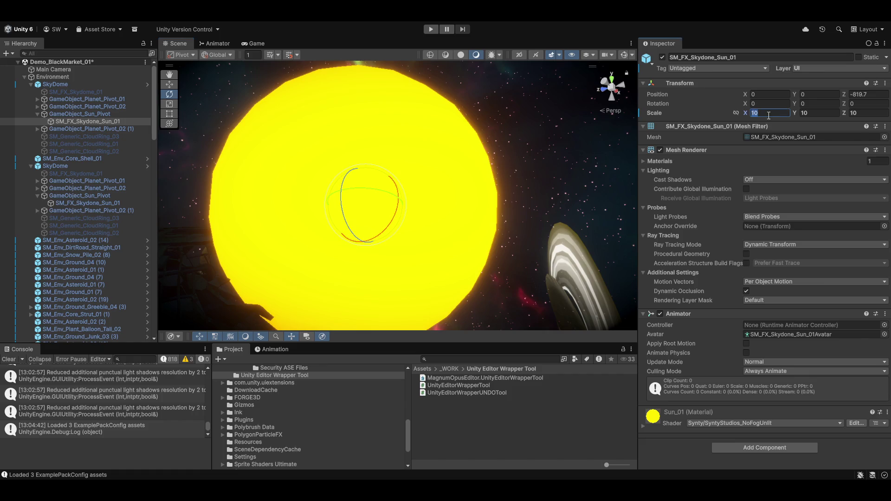
pyautogui.write('4')
pyautogui.press('Tab')
pyautogui.press('Tab')
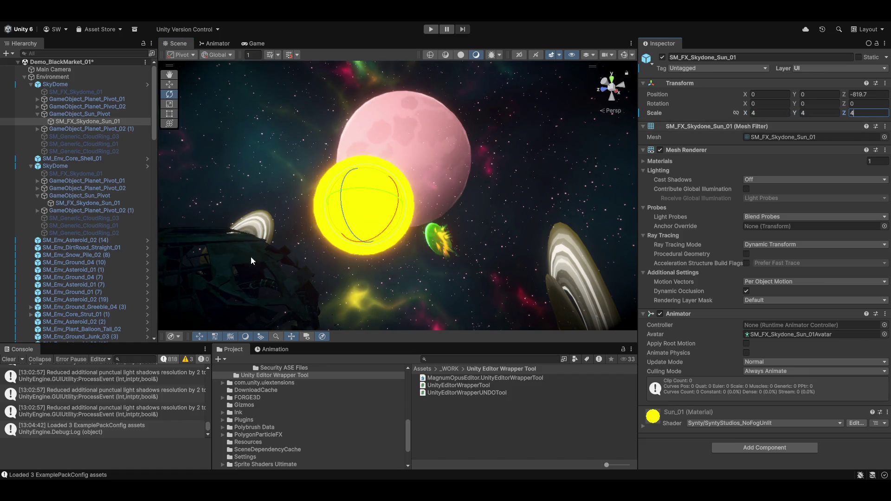
pyautogui.moveTo(251, 261)
pyautogui.mouseDown()
pyautogui.moveTo(357, 253)
pyautogui.moveTo(293, 312)
pyautogui.moveTo(288, 460)
pyautogui.moveTo(372, 358)
pyautogui.moveTo(363, 355)
pyautogui.moveTo(414, 363)
pyautogui.moveTo(425, 383)
pyautogui.moveTo(471, 308)
pyautogui.moveTo(434, 285)
pyautogui.moveTo(418, 289)
pyautogui.moveTo(455, 287)
pyautogui.moveTo(491, 311)
pyautogui.moveTo(563, 278)
pyautogui.moveTo(428, 233)
pyautogui.moveTo(556, 246)
pyautogui.moveTo(519, 285)
pyautogui.moveTo(513, 201)
pyautogui.moveTo(477, 233)
pyautogui.mouseUp()
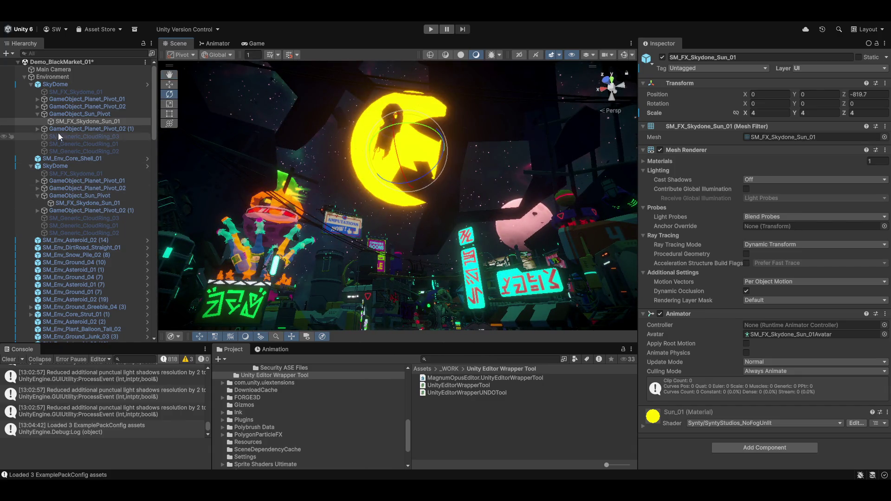
# Step: Expand the Sun_01 material and set Rim Intensity to 4.45 and Planet Light to 4.4
pyautogui.click(650, 434)
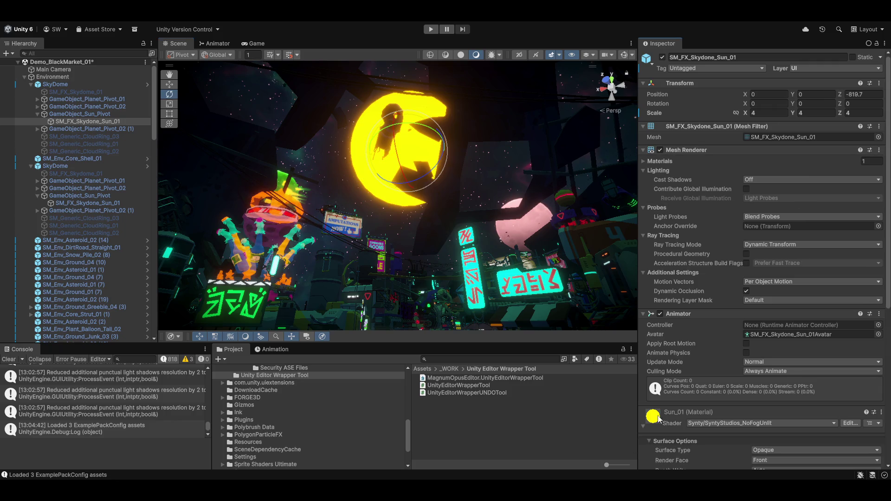
pyautogui.scroll(-10, 745, 372)
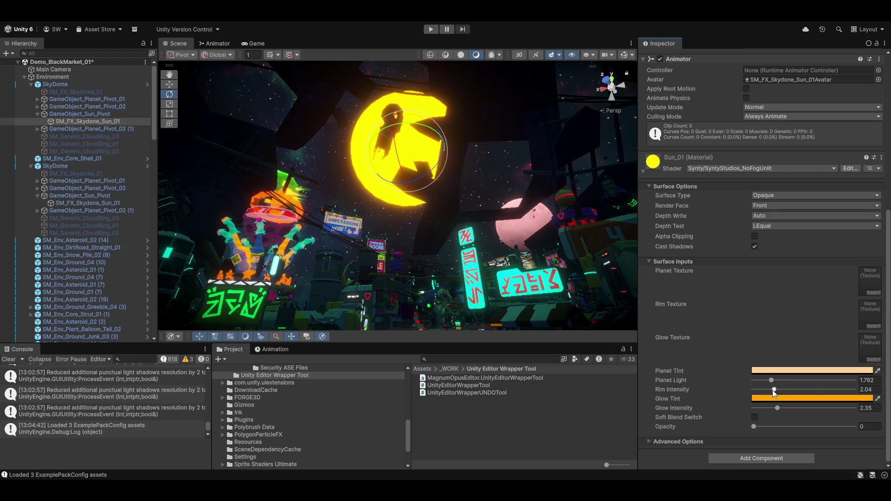
pyautogui.moveTo(773, 389); pyautogui.dragTo(854, 389)
pyautogui.moveTo(801, 407); pyautogui.dragTo(760, 384)
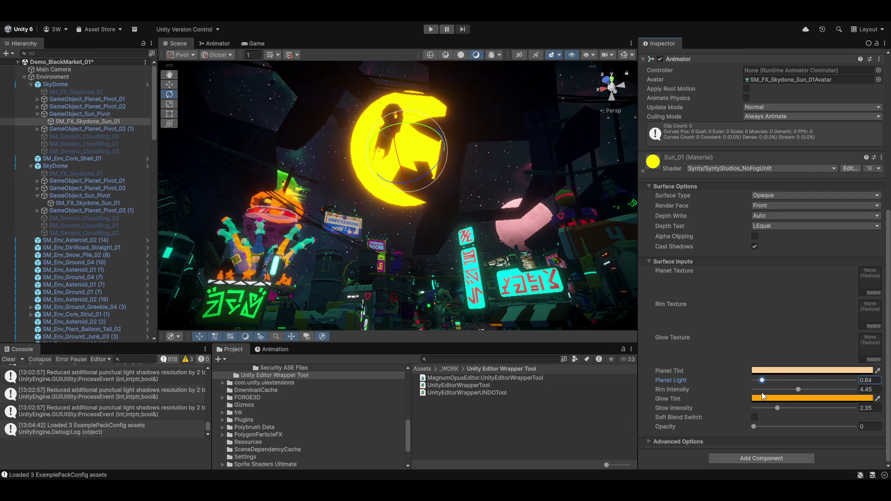
pyautogui.moveTo(794, 390); pyautogui.dragTo(798, 388)
pyautogui.moveTo(447, 491)
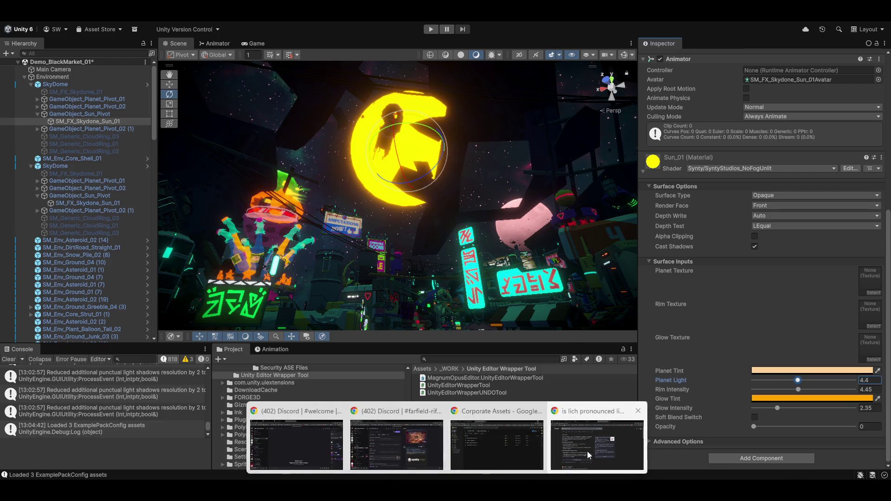
pyautogui.moveTo(587, 452)
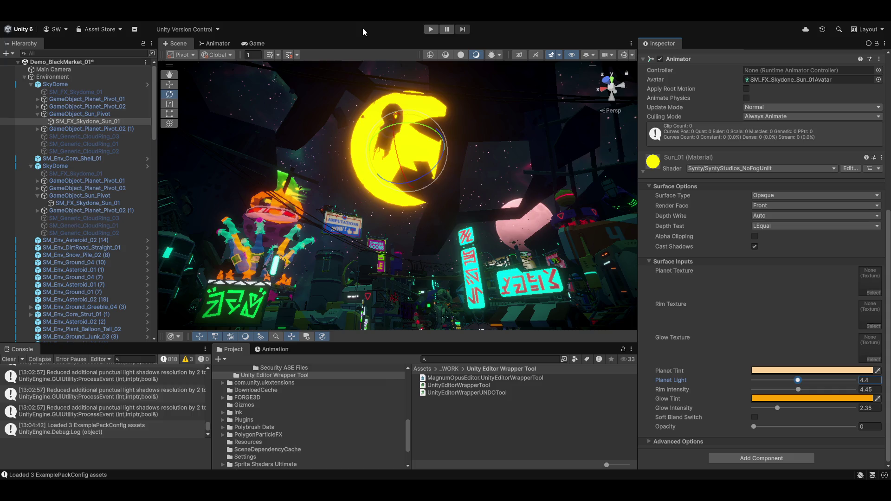
# Step: Recolour the sun material's Glow Tint to violet in the colour picker
pyautogui.click(772, 398)
pyautogui.moveTo(836, 237)
pyautogui.mouseDown()
pyautogui.moveTo(805, 232)
pyautogui.moveTo(827, 240)
pyautogui.moveTo(803, 210)
pyautogui.moveTo(787, 270)
pyautogui.moveTo(806, 289)
pyautogui.mouseUp()
pyautogui.click(831, 248)
pyautogui.click(850, 224)
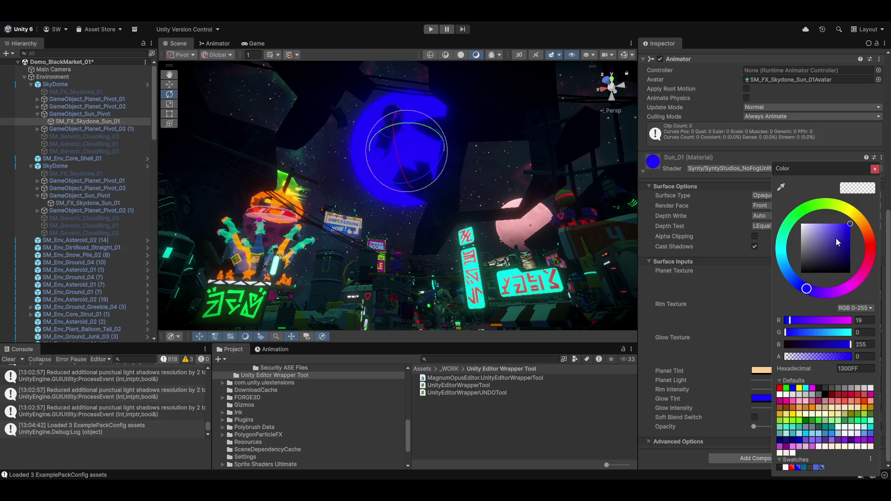
pyautogui.moveTo(837, 242)
pyautogui.mouseDown()
pyautogui.moveTo(825, 241)
pyautogui.moveTo(855, 230)
pyautogui.moveTo(842, 220)
pyautogui.moveTo(844, 237)
pyautogui.mouseUp()
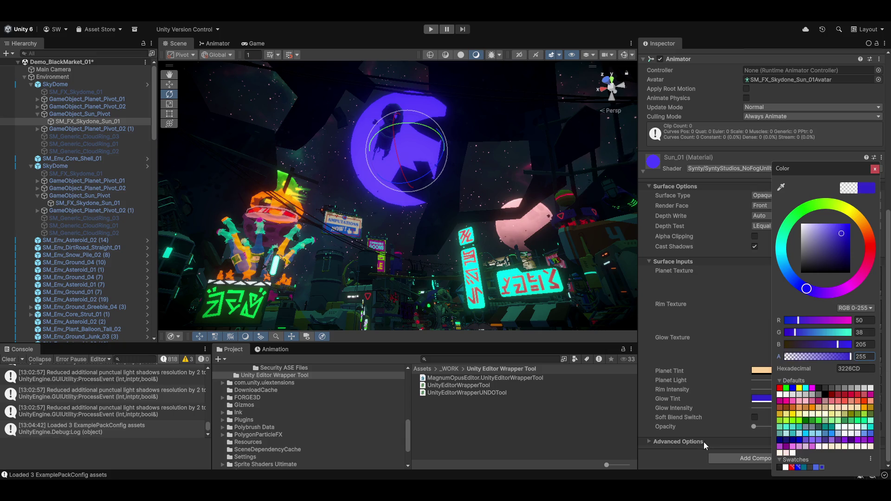
pyautogui.click(756, 421)
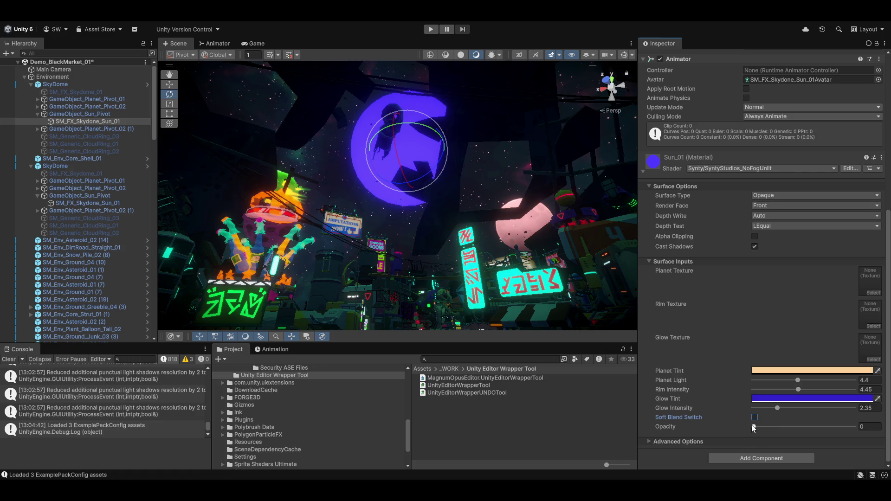
# Step: Raise the sun material's Opacity to 1 and set its Planet Tint to light purple
pyautogui.moveTo(754, 427); pyautogui.dragTo(821, 431)
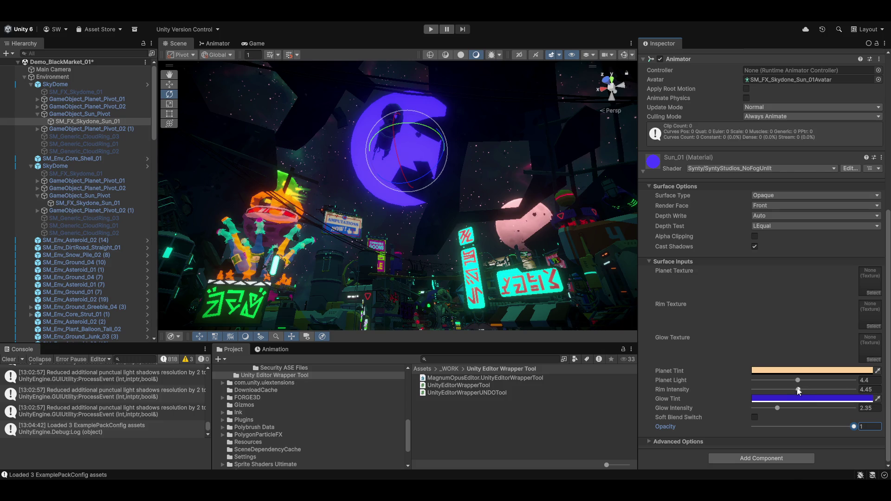
pyautogui.click(783, 375)
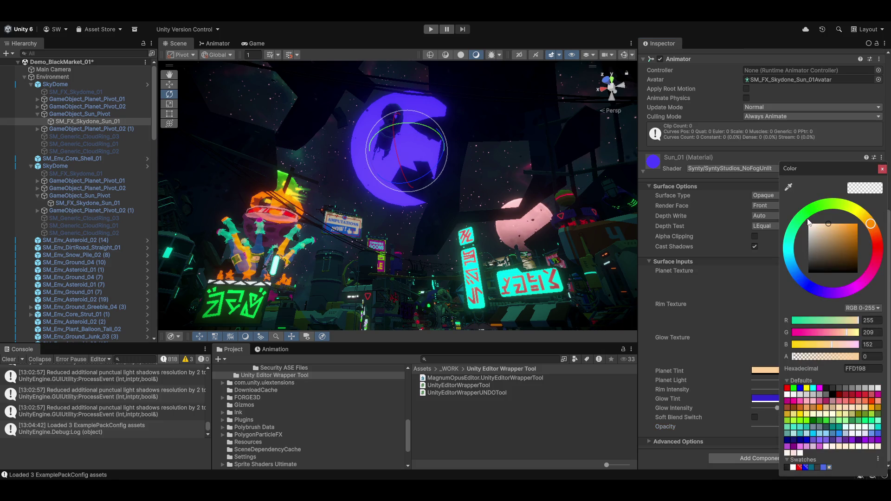
pyautogui.moveTo(809, 223); pyautogui.dragTo(822, 237)
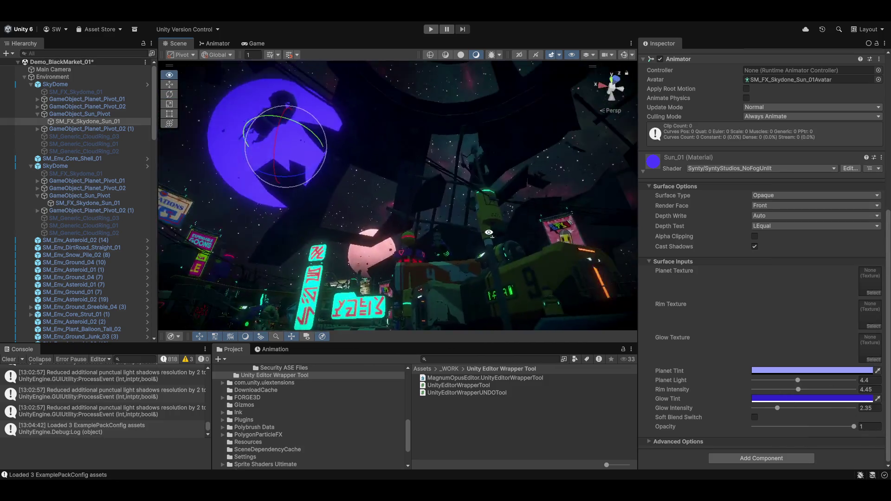
pyautogui.moveTo(489, 232)
pyautogui.mouseDown()
pyautogui.moveTo(401, 210)
pyautogui.moveTo(503, 189)
pyautogui.moveTo(493, 215)
pyautogui.moveTo(569, 193)
pyautogui.moveTo(552, 194)
pyautogui.moveTo(620, 203)
pyautogui.moveTo(585, 154)
pyautogui.moveTo(593, 174)
pyautogui.moveTo(577, 185)
pyautogui.moveTo(547, 245)
pyautogui.moveTo(563, 278)
pyautogui.moveTo(852, 324)
pyautogui.moveTo(850, 434)
pyautogui.mouseUp()
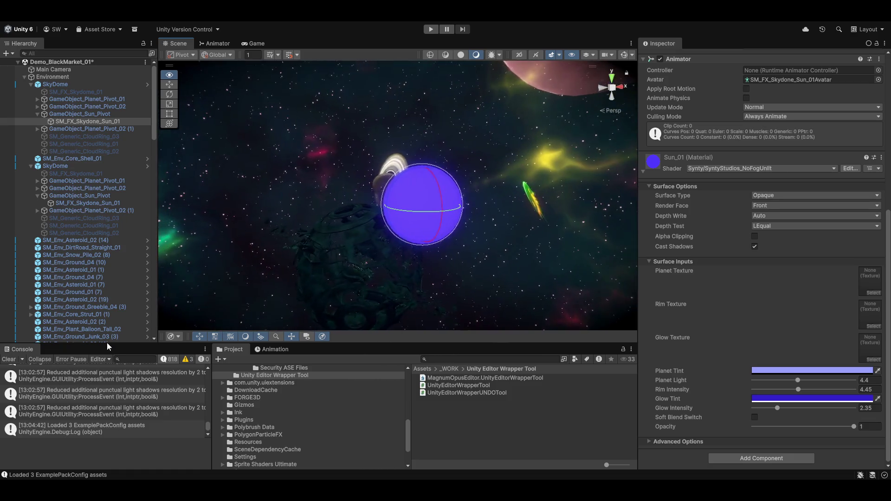
# Step: Move the blue sun up and to the right and set its Scale Y and Z to 20
pyautogui.moveTo(344, 291); pyautogui.dragTo(406, 127)
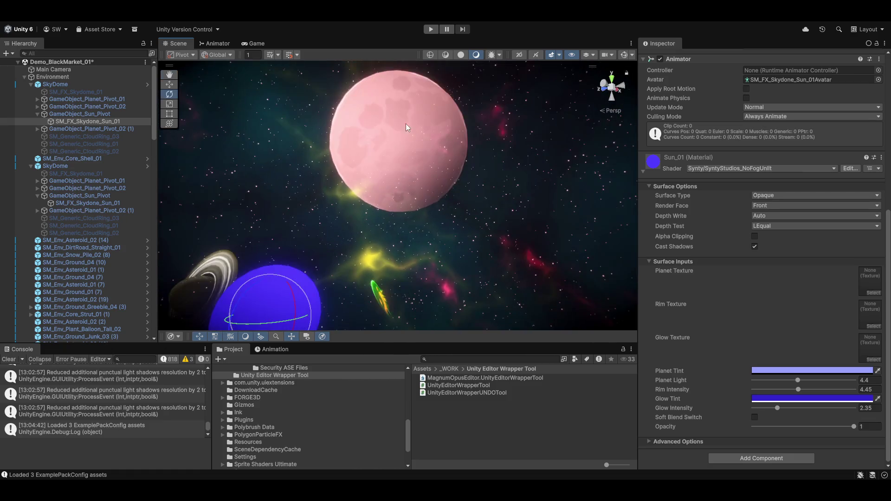
pyautogui.moveTo(277, 278)
pyautogui.mouseDown()
pyautogui.moveTo(304, 65)
pyautogui.moveTo(343, 139)
pyautogui.moveTo(458, 196)
pyautogui.mouseUp()
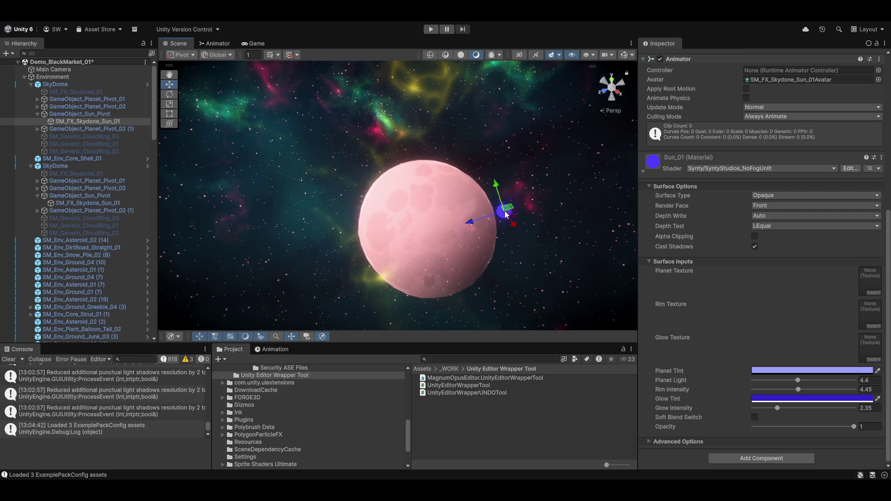
pyautogui.scroll(10, 786, 221)
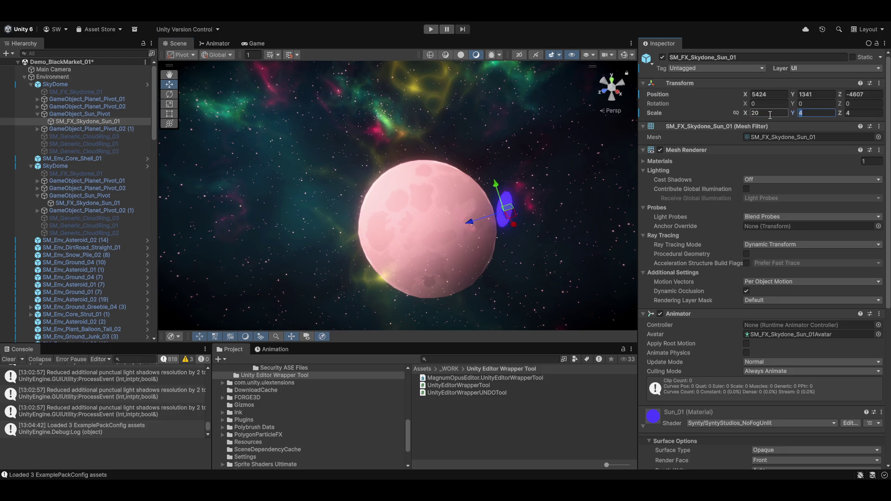
pyautogui.write('20')
pyautogui.press('Tab')
pyautogui.write('20')
pyautogui.moveTo(347, 280); pyautogui.dragTo(413, 252)
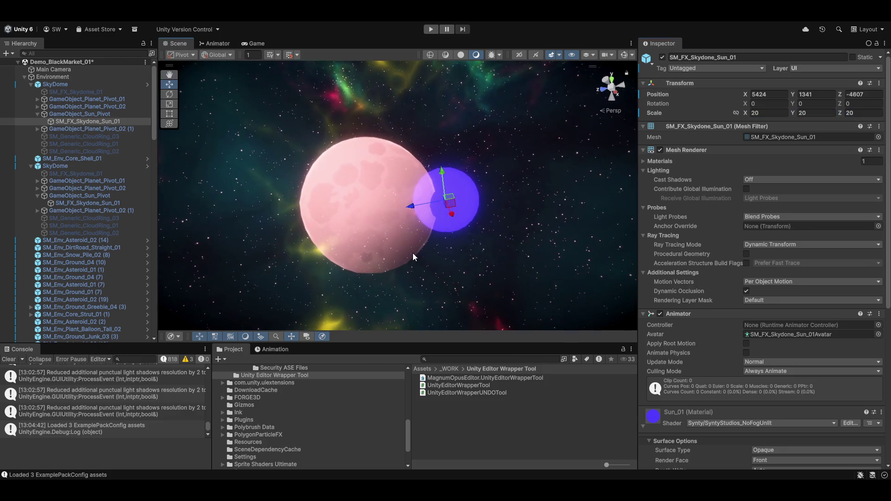
pyautogui.moveTo(407, 207)
pyautogui.mouseDown()
pyautogui.moveTo(563, 212)
pyautogui.moveTo(493, 265)
pyautogui.moveTo(371, 284)
pyautogui.moveTo(198, 470)
pyautogui.moveTo(89, 452)
pyautogui.moveTo(196, 340)
pyautogui.moveTo(390, 284)
pyautogui.moveTo(369, 329)
pyautogui.mouseUp()
pyautogui.scroll(-10, 759, 341)
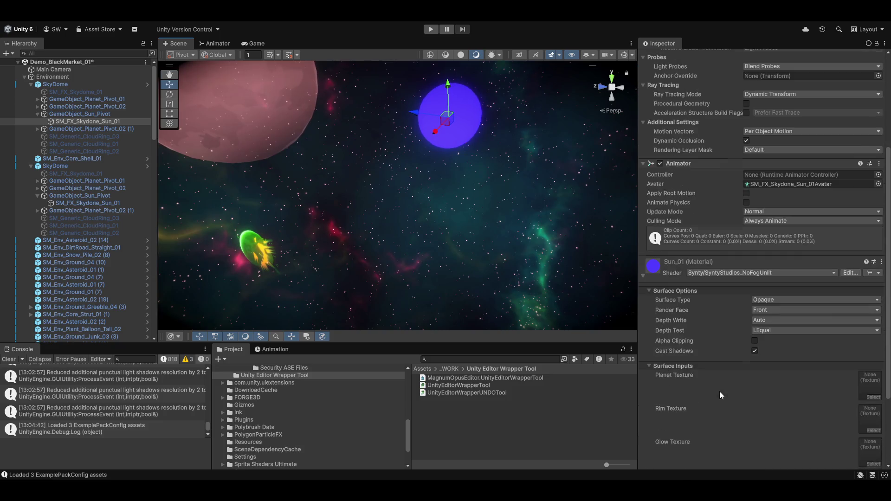
# Step: Set the sun material's Planet Tint to pure red (FF0000)
pyautogui.click(790, 371)
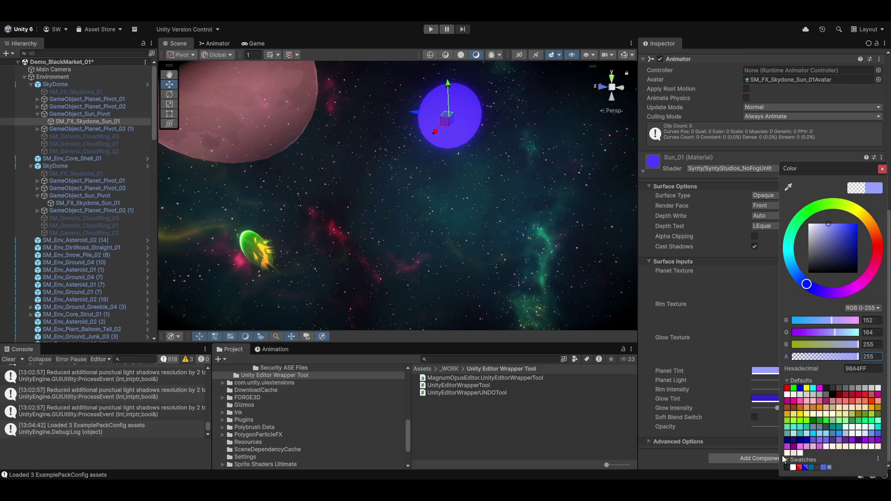
pyautogui.click(799, 467)
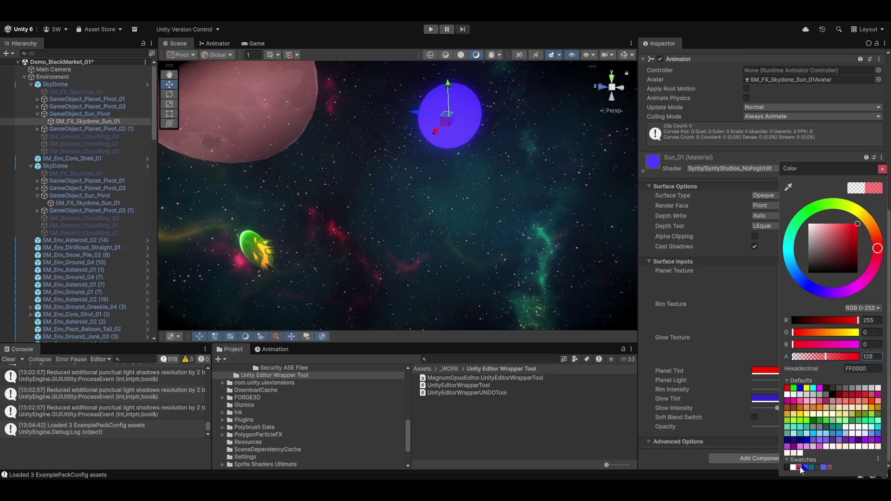
pyautogui.click(742, 349)
pyautogui.moveTo(467, 203)
pyautogui.mouseDown()
pyautogui.moveTo(324, 283)
pyautogui.moveTo(331, 257)
pyautogui.moveTo(521, 173)
pyautogui.moveTo(487, 181)
pyautogui.moveTo(480, 208)
pyautogui.moveTo(471, 204)
pyautogui.mouseUp()
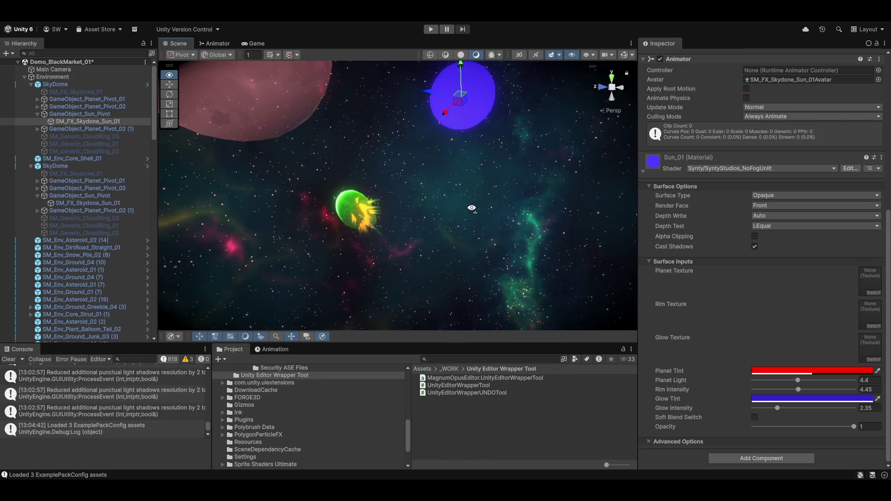
# Step: Try Never and Equal as the Sun_01 Depth Test, settling back on Less
pyautogui.click(765, 228)
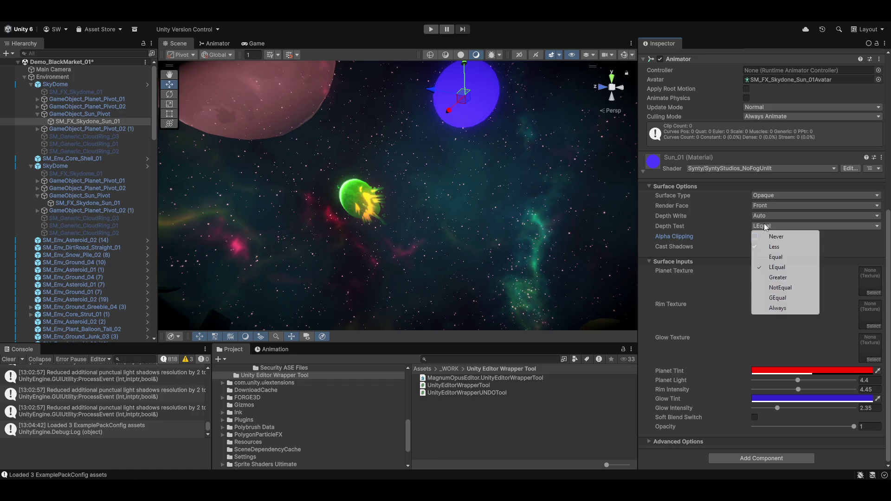
pyautogui.click(774, 237)
pyautogui.click(771, 230)
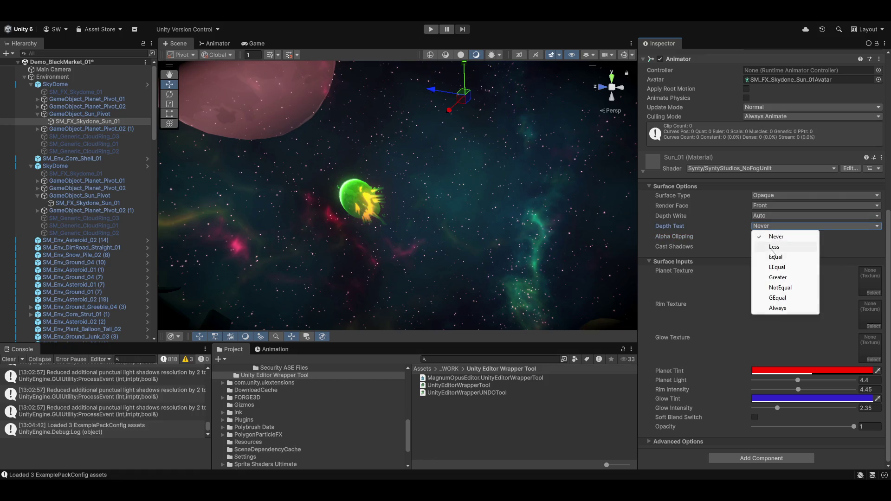
pyautogui.click(771, 249)
pyautogui.click(779, 228)
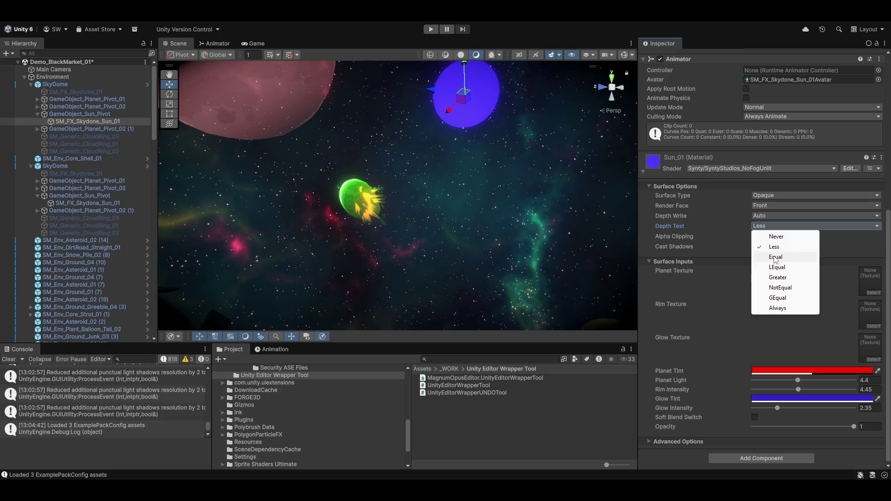
pyautogui.click(775, 256)
pyautogui.click(773, 227)
pyautogui.click(779, 250)
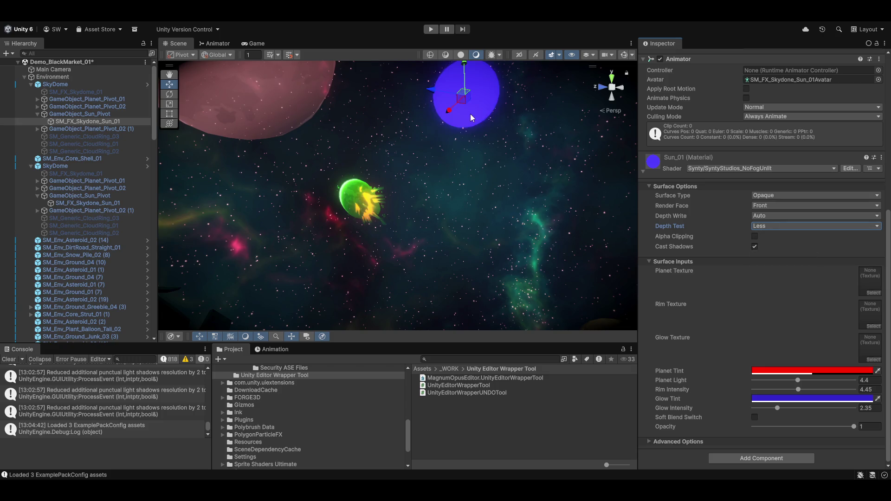
# Step: Move the blue sun toward the pink planet and set Depth Write to ForceEnabled
pyautogui.moveTo(437, 95); pyautogui.dragTo(275, 85)
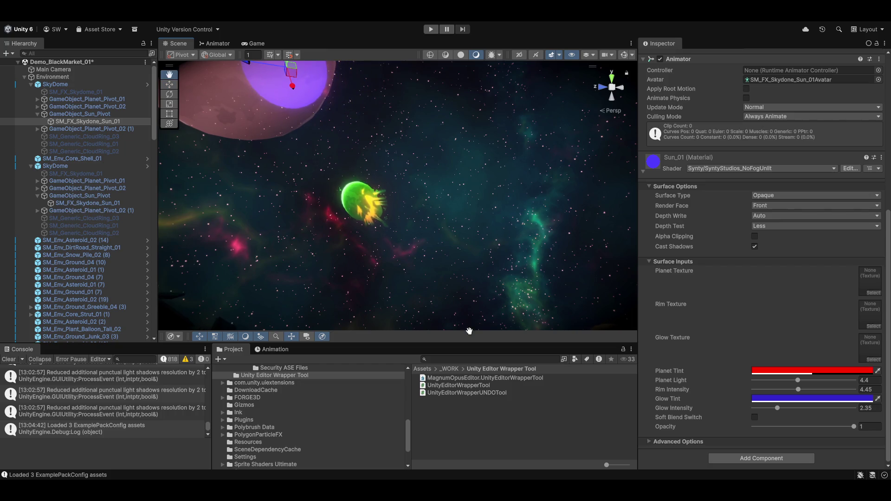
pyautogui.moveTo(326, 170); pyautogui.dragTo(370, 187)
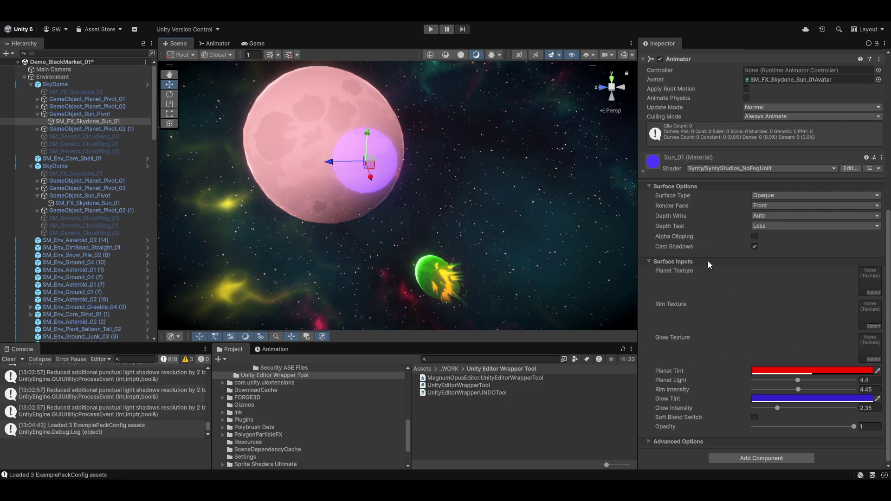
pyautogui.click(770, 216)
pyautogui.click(777, 237)
# Step: Try Equal, LEqual, Greater, GEqual and Always as Depth Test, return to Less, and move the sun off the planet
pyautogui.click(772, 225)
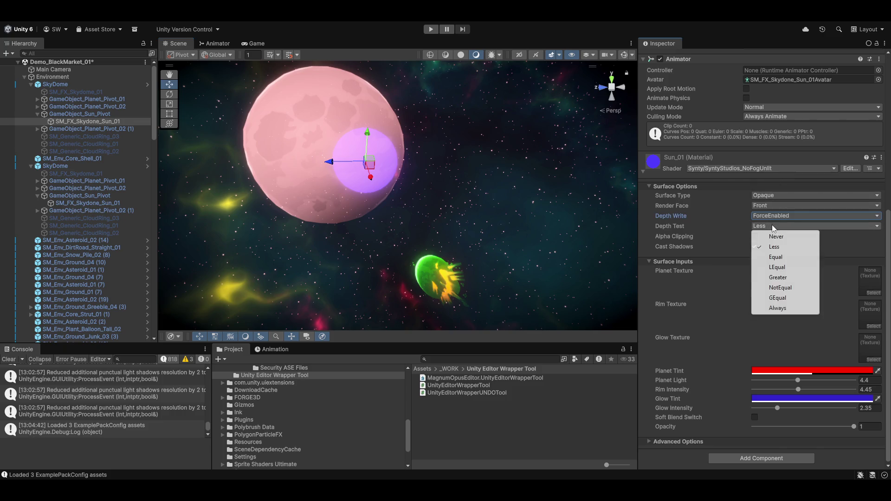
pyautogui.click(780, 263)
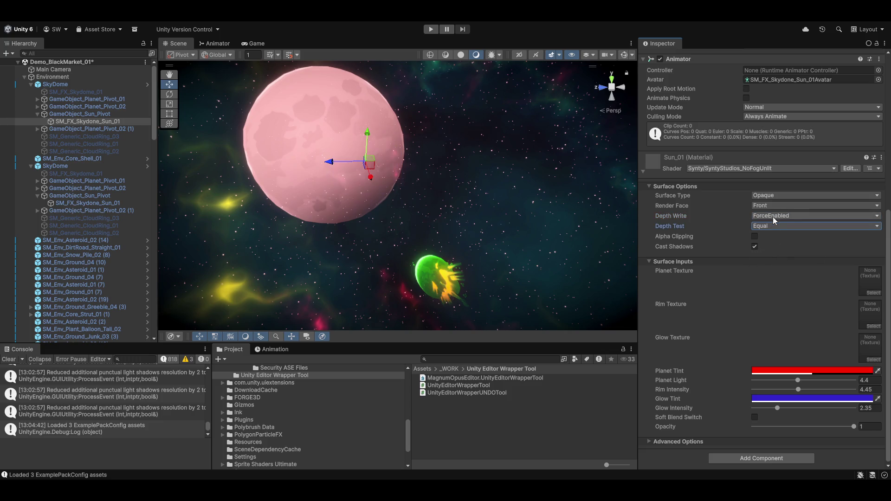
pyautogui.click(773, 226)
pyautogui.click(775, 267)
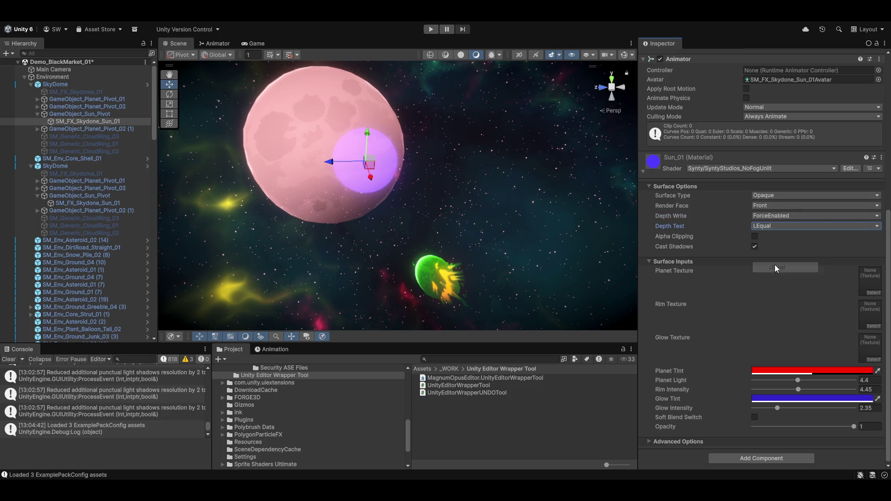
pyautogui.click(779, 227)
pyautogui.click(778, 277)
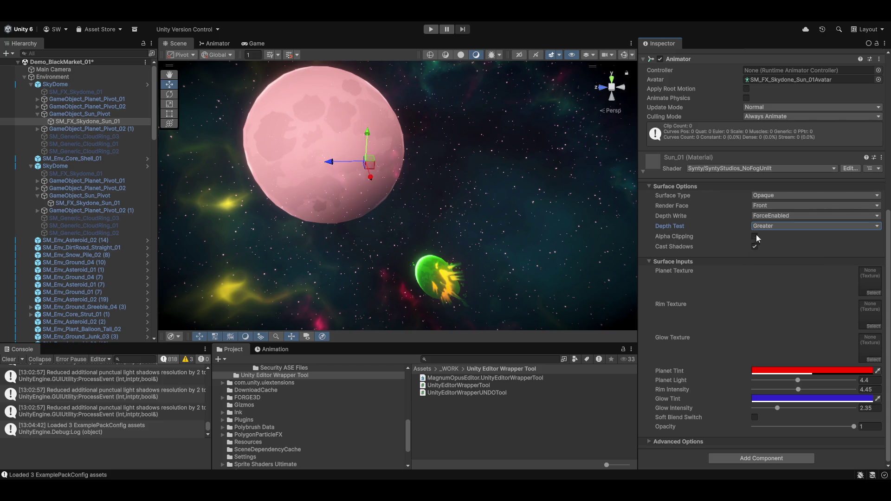
pyautogui.click(756, 226)
pyautogui.click(783, 297)
pyautogui.click(781, 226)
pyautogui.click(780, 308)
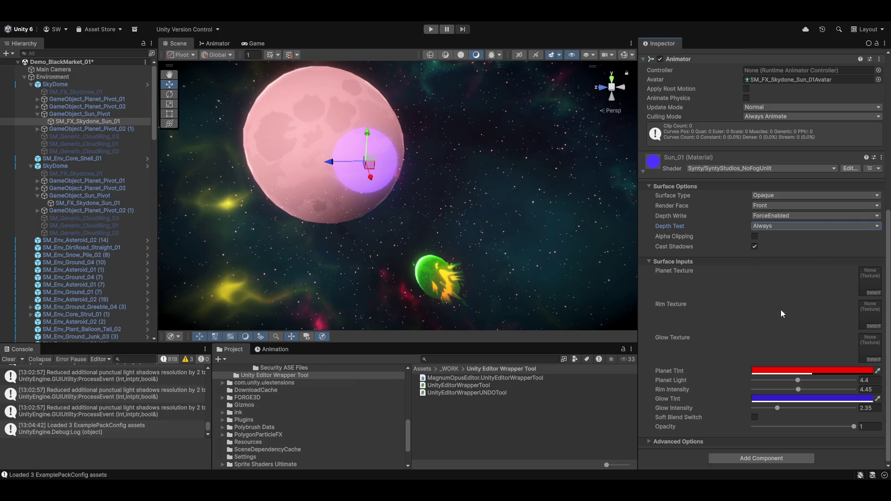
pyautogui.click(781, 226)
pyautogui.click(784, 247)
pyautogui.moveTo(349, 166); pyautogui.dragTo(452, 174)
# Step: Select the second SkyDome's yellow sun SM_FX_Skydone_Sun_01 and expand its Sun_02 material
pyautogui.click(478, 246)
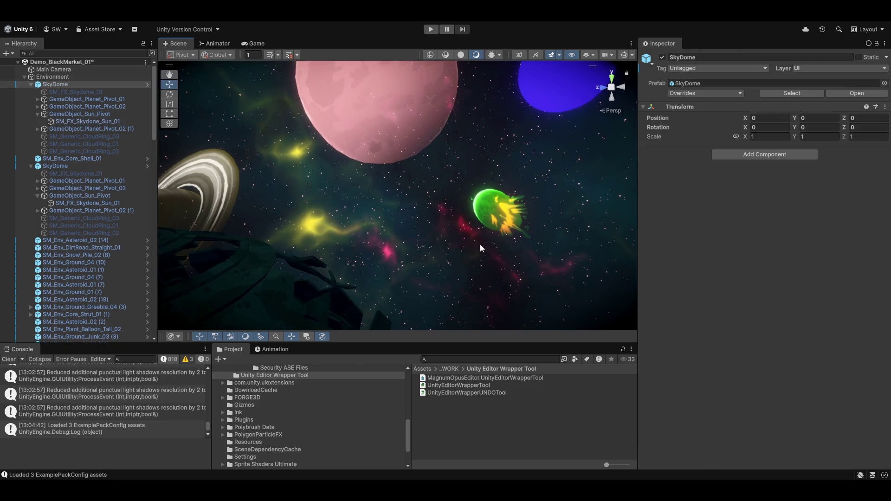
pyautogui.press('f')
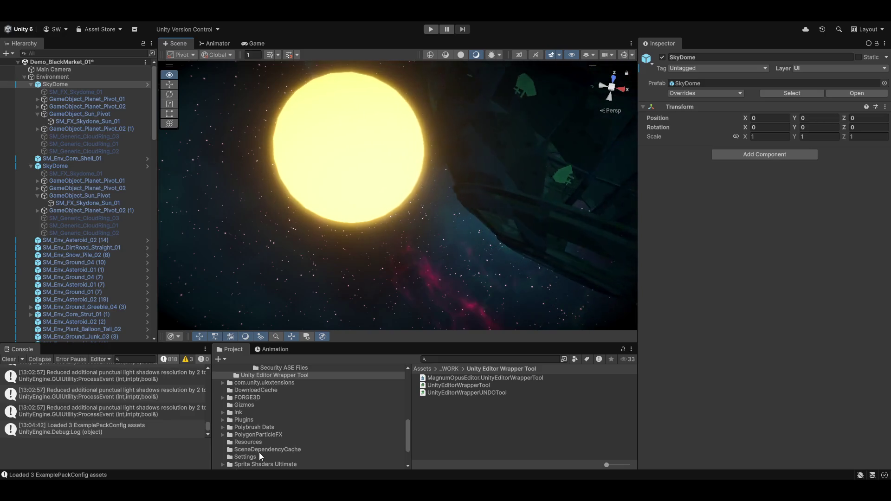
pyautogui.click(356, 170)
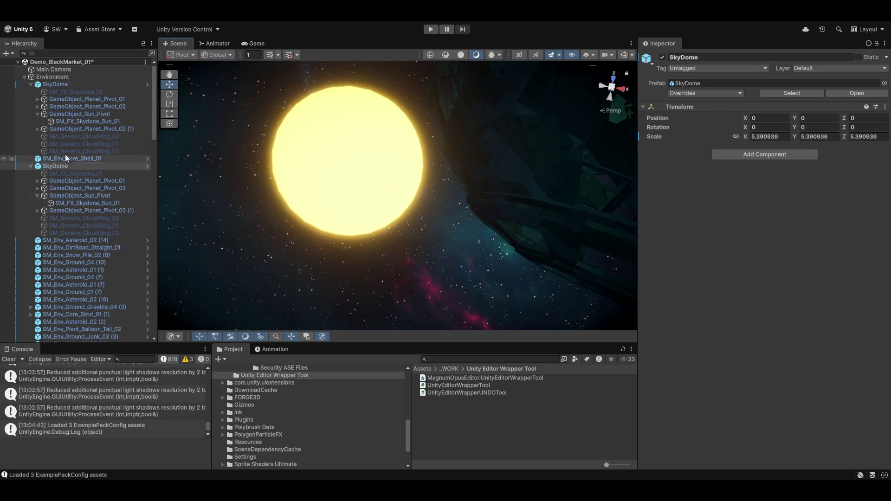
pyautogui.click(309, 164)
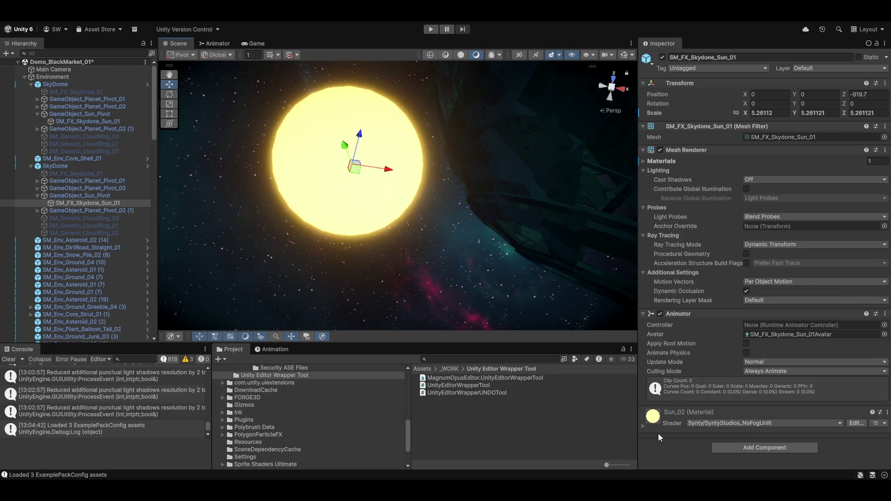
pyautogui.click(774, 335)
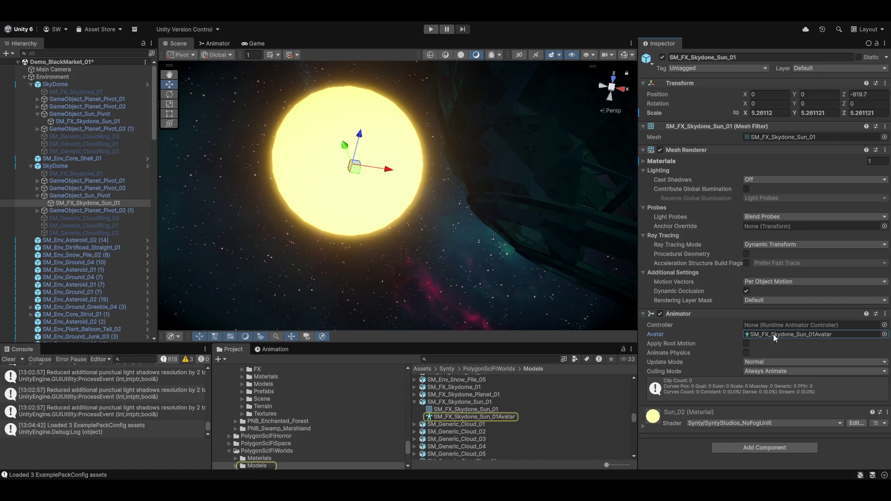
pyautogui.doubleClick(773, 334)
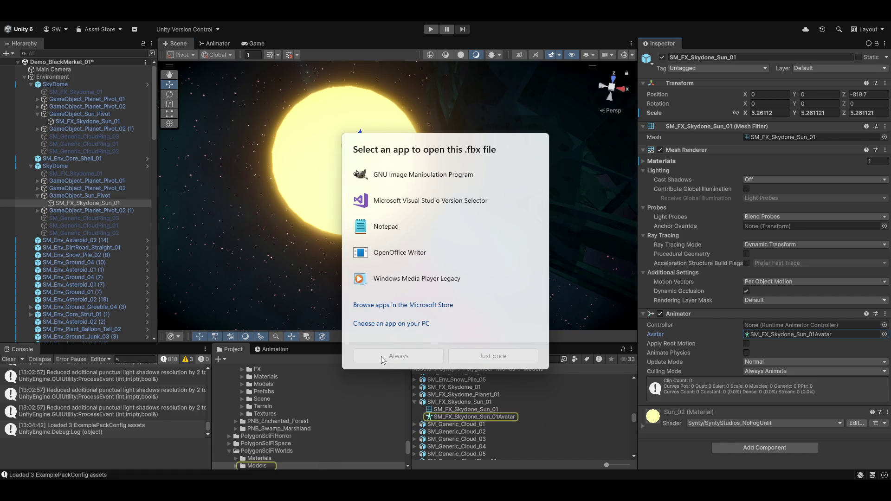
pyautogui.press('Escape')
pyautogui.click(646, 422)
pyautogui.scroll(-5, 673, 399)
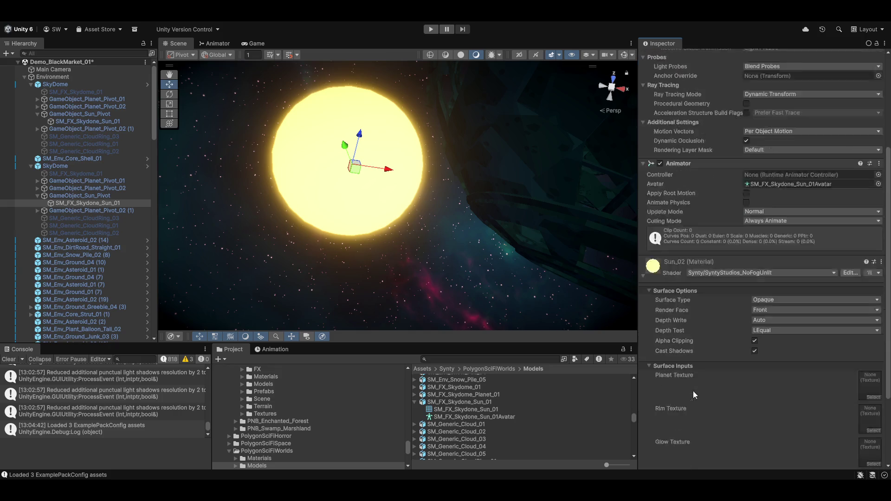
pyautogui.scroll(-3, 693, 395)
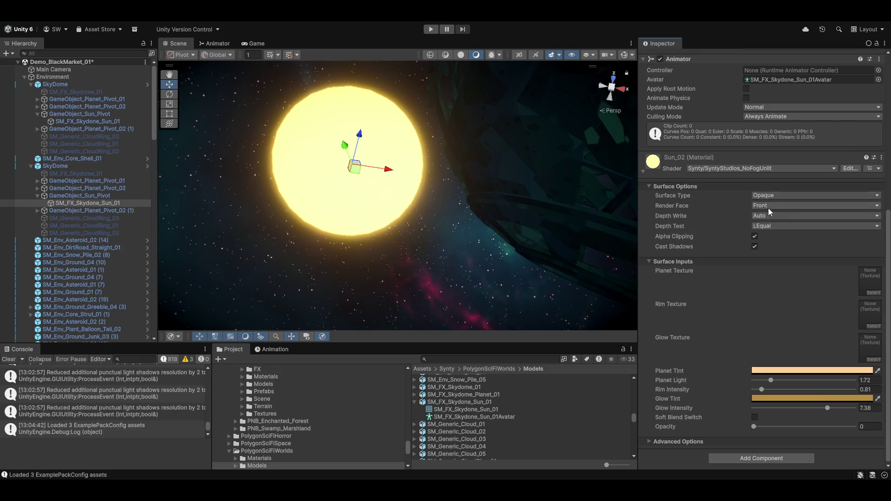
pyautogui.click(781, 205)
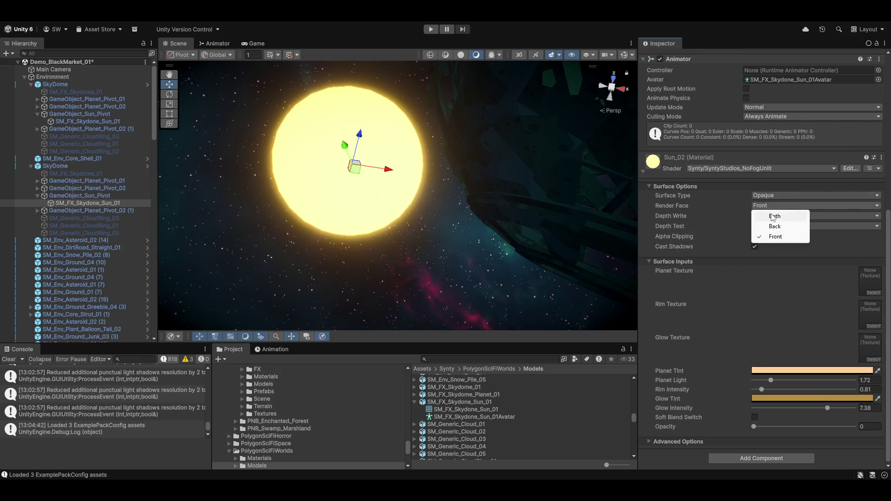
pyautogui.click(773, 217)
pyautogui.click(762, 207)
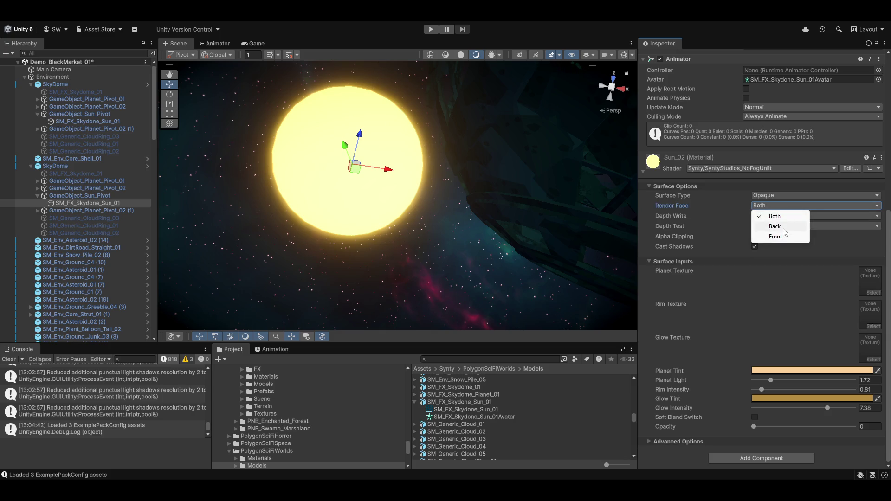
pyautogui.click(781, 217)
pyautogui.click(768, 205)
pyautogui.click(785, 237)
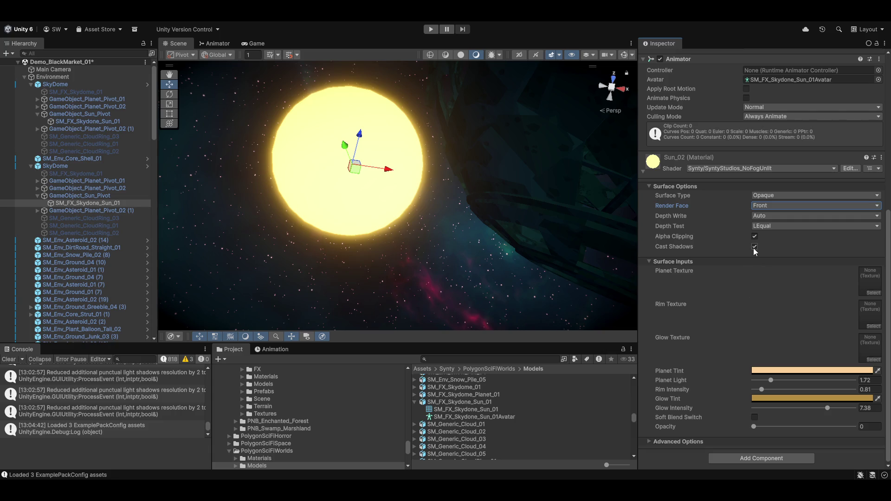
pyautogui.moveTo(425, 270)
pyautogui.mouseDown()
pyautogui.moveTo(487, 271)
pyautogui.moveTo(568, 165)
pyautogui.moveTo(439, 183)
pyautogui.moveTo(586, 242)
pyautogui.moveTo(574, 253)
pyautogui.moveTo(539, 215)
pyautogui.moveTo(553, 196)
pyautogui.moveTo(494, 174)
pyautogui.moveTo(473, 218)
pyautogui.moveTo(464, 195)
pyautogui.moveTo(425, 188)
pyautogui.moveTo(219, 240)
pyautogui.moveTo(278, 214)
pyautogui.moveTo(308, 183)
pyautogui.mouseUp()
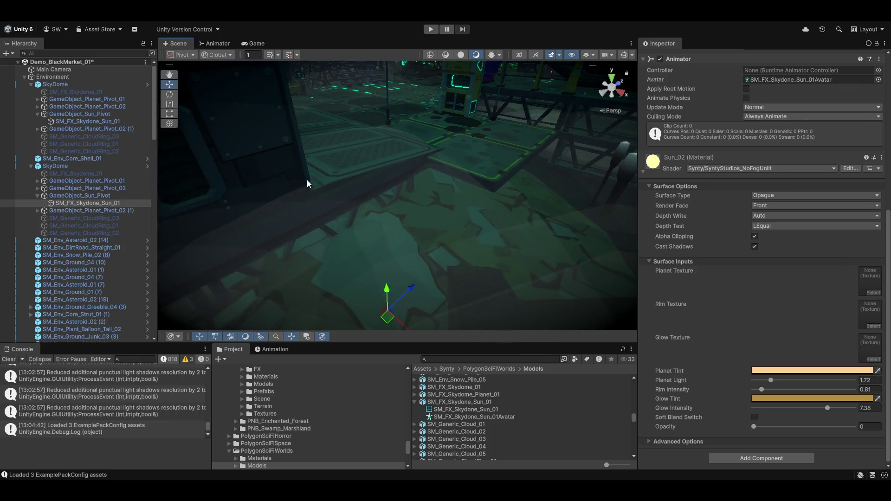
# Step: Select the second SkyDome's GameObject_Sun_Pivot, try a rotation, then reset its rotation to zero
pyautogui.click(65, 196)
pyautogui.moveTo(500, 228); pyautogui.dragTo(514, 178)
pyautogui.moveTo(565, 134)
pyautogui.mouseDown()
pyautogui.moveTo(582, 80)
pyautogui.moveTo(597, 157)
pyautogui.moveTo(621, 118)
pyautogui.mouseUp()
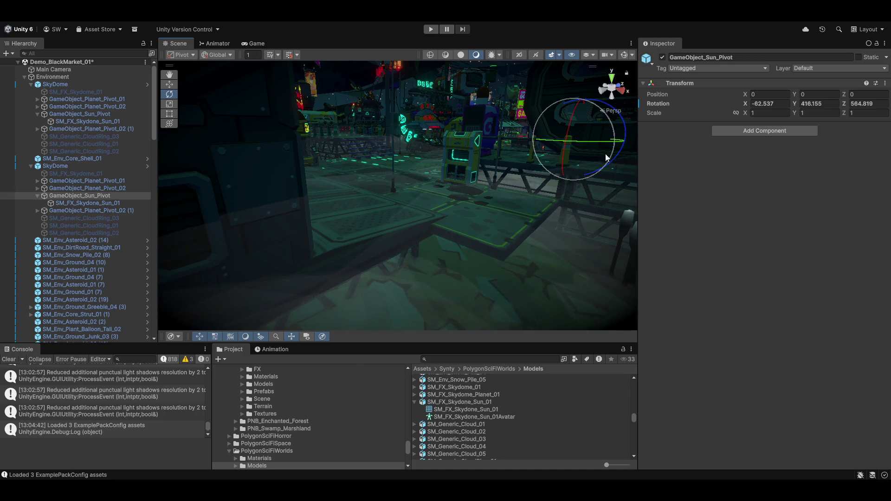
pyautogui.moveTo(607, 158); pyautogui.dragTo(510, 130)
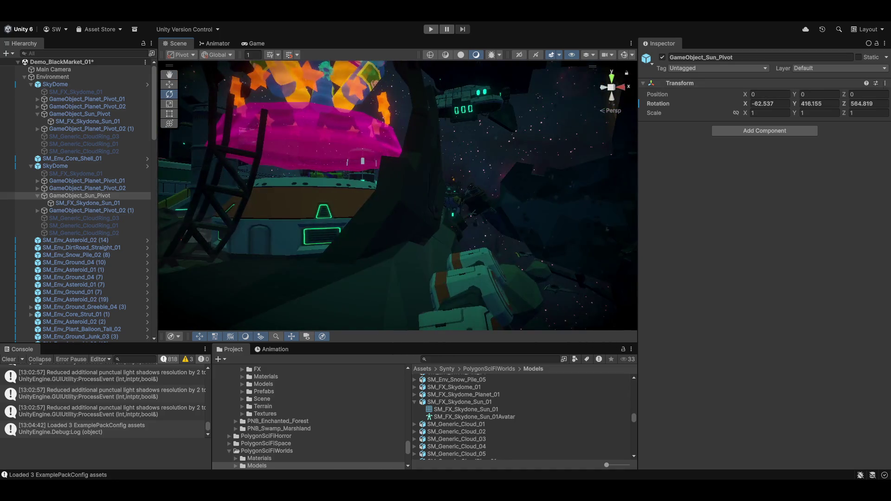
pyautogui.click(885, 84)
pyautogui.click(804, 89)
# Step: Reselect the sun pivot and rotate it to X 27.881, leaving Y and Z at 0
pyautogui.moveTo(359, 149)
pyautogui.mouseDown()
pyautogui.moveTo(246, 141)
pyautogui.moveTo(418, 153)
pyautogui.mouseUp()
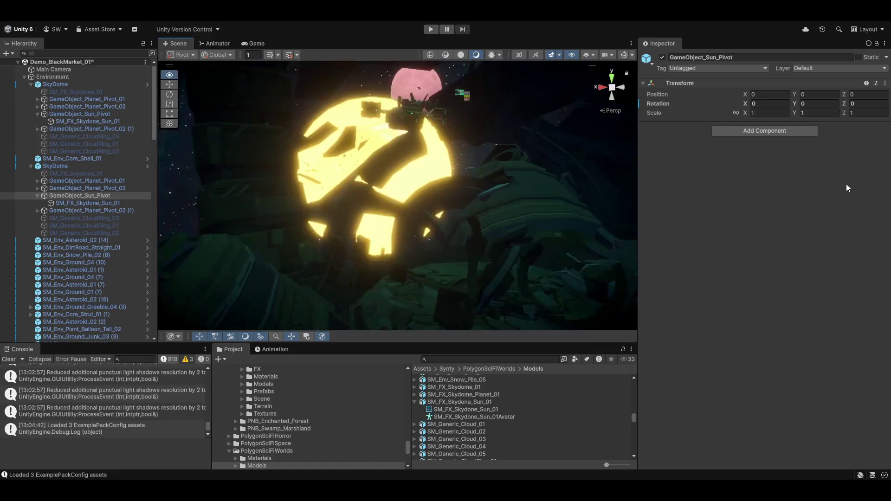
pyautogui.moveTo(845, 188)
pyautogui.mouseDown()
pyautogui.moveTo(16, 186)
pyautogui.moveTo(409, 187)
pyautogui.moveTo(280, 250)
pyautogui.moveTo(182, 241)
pyautogui.moveTo(877, 179)
pyautogui.mouseUp()
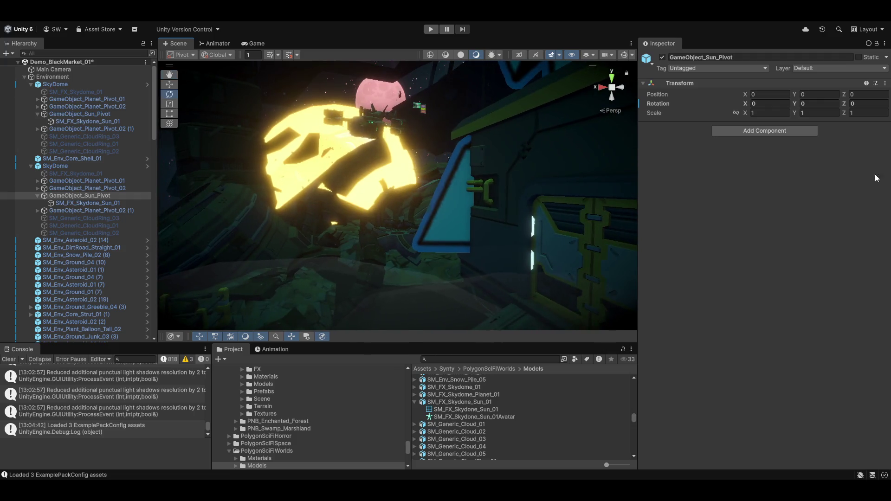
pyautogui.click(120, 203)
pyautogui.click(100, 195)
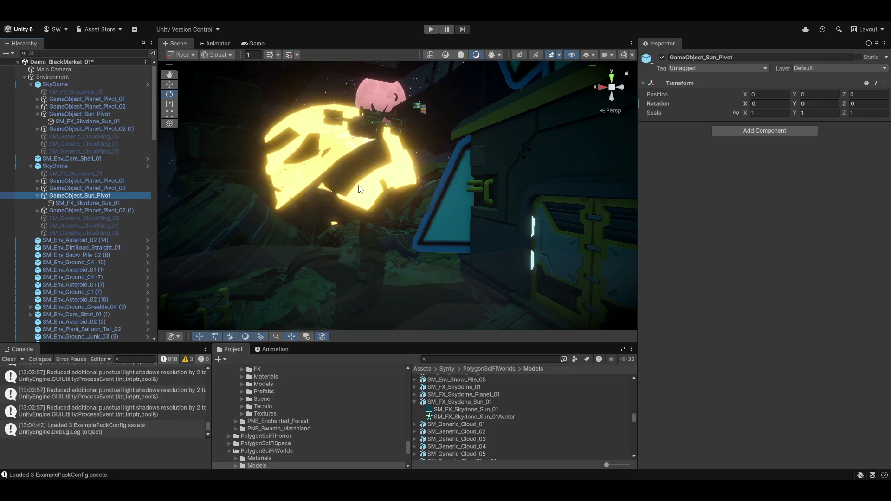
pyautogui.moveTo(360, 189)
pyautogui.mouseDown()
pyautogui.moveTo(713, 196)
pyautogui.moveTo(598, 186)
pyautogui.moveTo(227, 190)
pyautogui.moveTo(285, 254)
pyautogui.moveTo(216, 323)
pyautogui.moveTo(213, 260)
pyautogui.mouseUp()
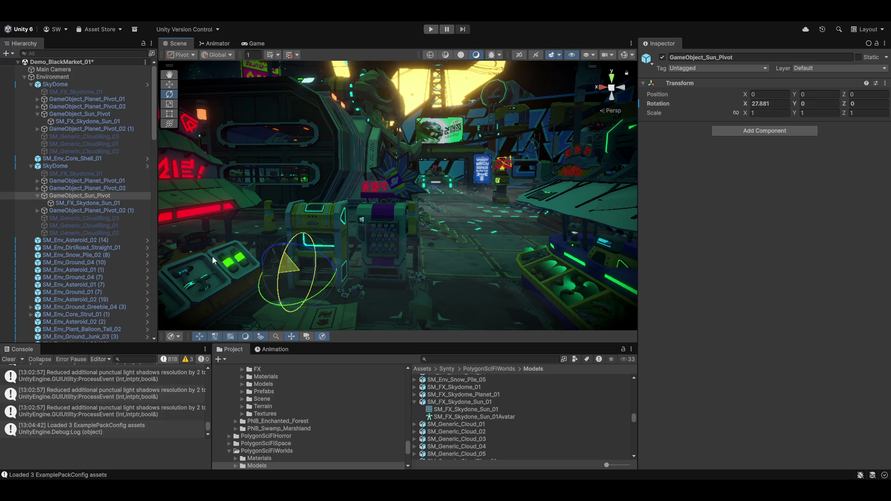
# Step: Orbit up to the sun and inspect the second SkyDome's sun pivot and SM_FX_Skydone_Sun_01 mesh
pyautogui.moveTo(416, 140)
pyautogui.mouseDown()
pyautogui.moveTo(417, 168)
pyautogui.moveTo(406, 155)
pyautogui.moveTo(427, 174)
pyautogui.mouseUp()
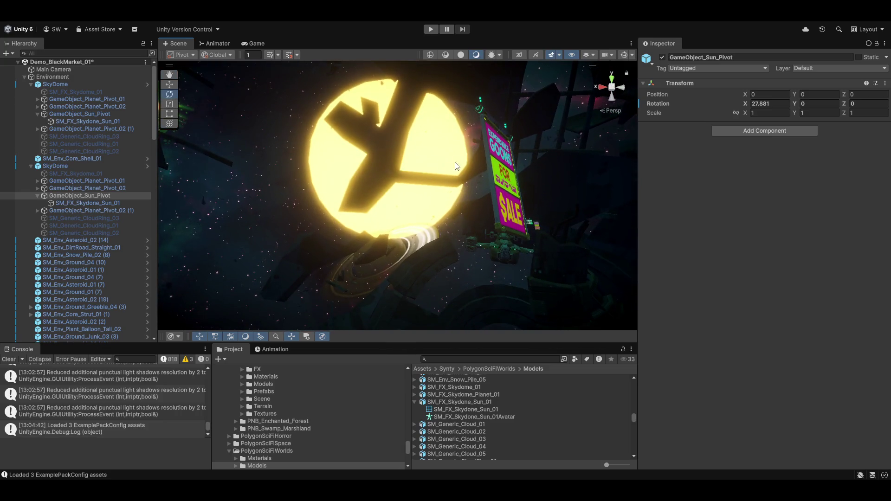
pyautogui.click(107, 205)
pyautogui.click(101, 188)
pyautogui.click(97, 196)
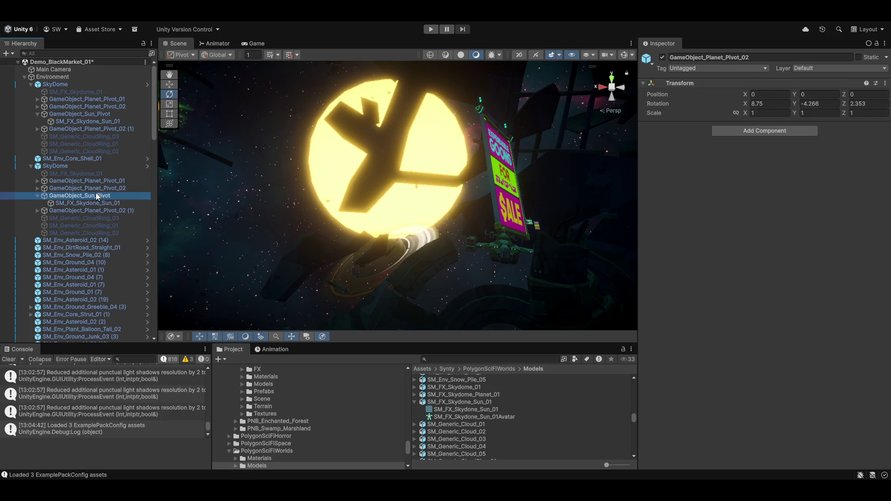
pyautogui.click(83, 203)
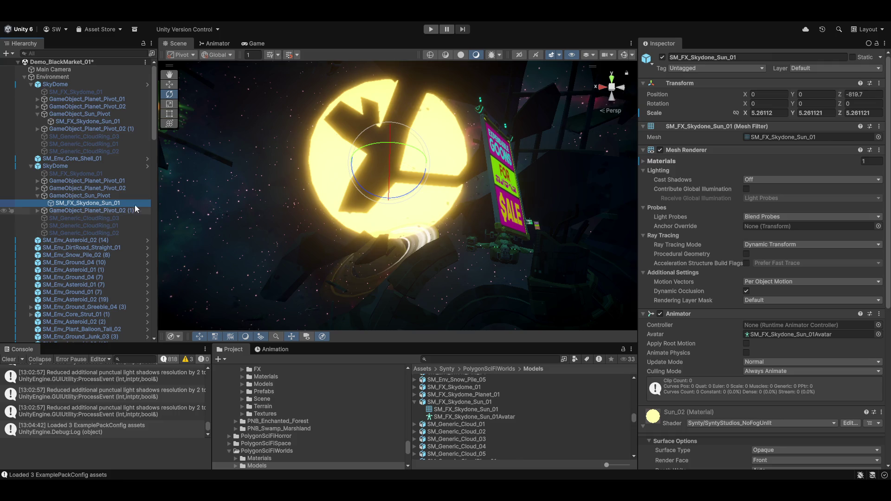
# Step: Rotate GameObject_Planet_Pivot_02 (1) around Y to about 312.147 degrees
pyautogui.click(103, 211)
pyautogui.moveTo(418, 209); pyautogui.dragTo(529, 218)
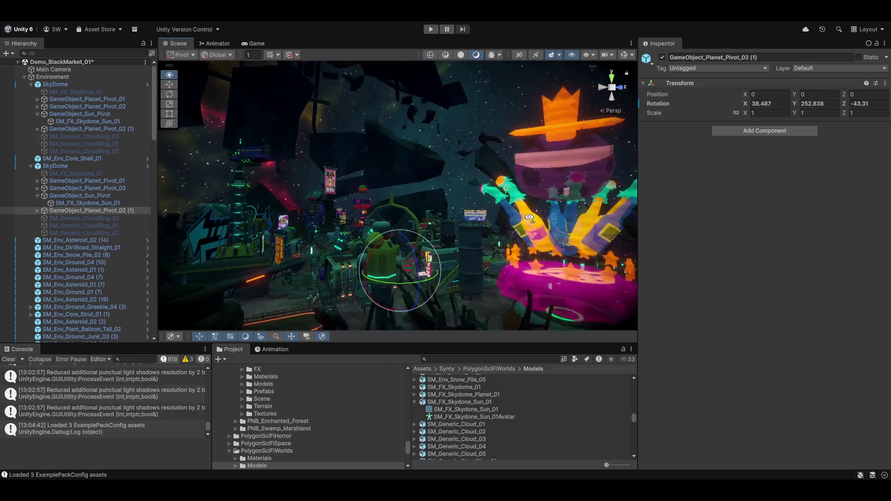
pyautogui.moveTo(408, 231)
pyautogui.mouseDown()
pyautogui.moveTo(422, 272)
pyautogui.moveTo(357, 122)
pyautogui.moveTo(215, 249)
pyautogui.moveTo(355, 211)
pyautogui.moveTo(388, 212)
pyautogui.moveTo(447, 287)
pyautogui.moveTo(394, 246)
pyautogui.moveTo(341, 225)
pyautogui.moveTo(354, 264)
pyautogui.moveTo(408, 226)
pyautogui.mouseUp()
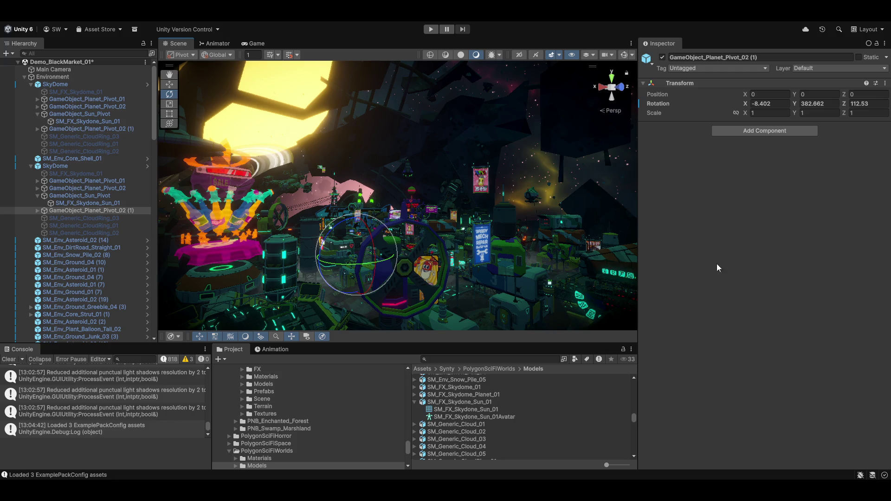
# Step: Zoom out and orbit up to centre the green planet, checking SkyDome and its planet and sun pivots
pyautogui.scroll(-5, 397, 195)
pyautogui.moveTo(506, 195)
pyautogui.mouseDown()
pyautogui.moveTo(507, 277)
pyautogui.moveTo(559, 413)
pyautogui.moveTo(568, 394)
pyautogui.moveTo(562, 407)
pyautogui.moveTo(341, 228)
pyautogui.moveTo(348, 181)
pyautogui.moveTo(547, 210)
pyautogui.moveTo(516, 185)
pyautogui.mouseUp()
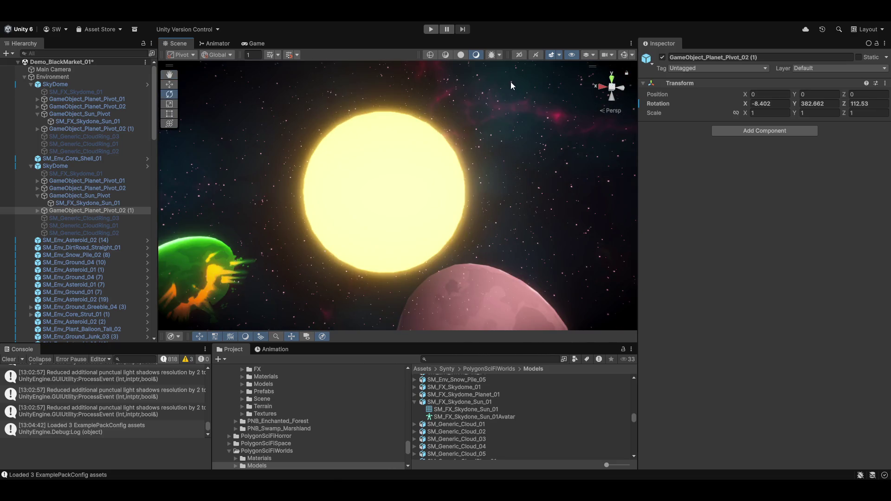
pyautogui.click(336, 211)
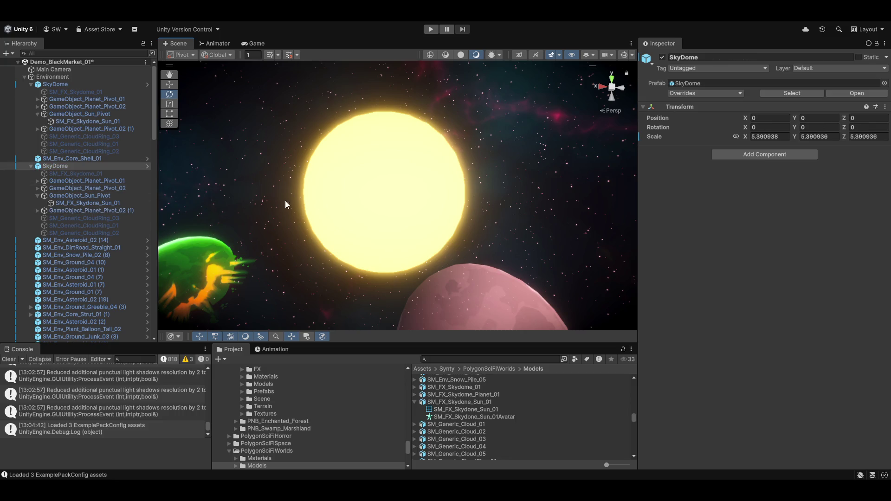
pyautogui.click(70, 183)
pyautogui.click(77, 197)
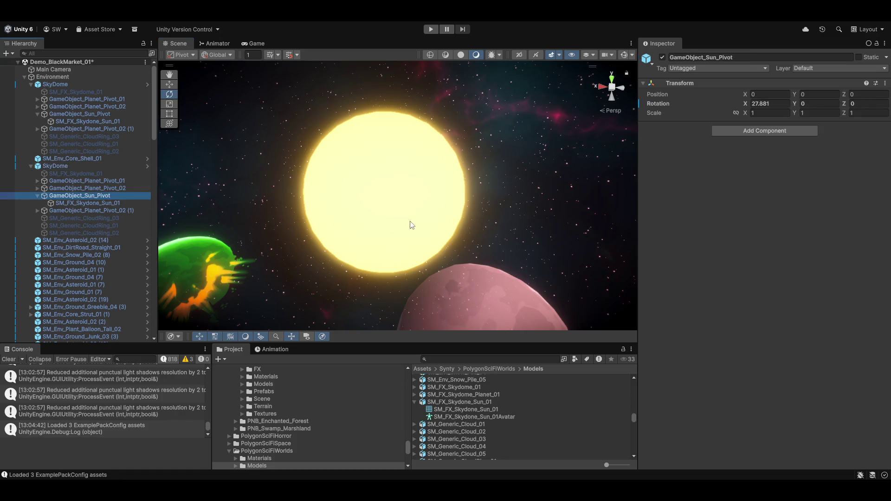
pyautogui.moveTo(411, 226); pyautogui.dragTo(440, 200)
pyautogui.click(407, 204)
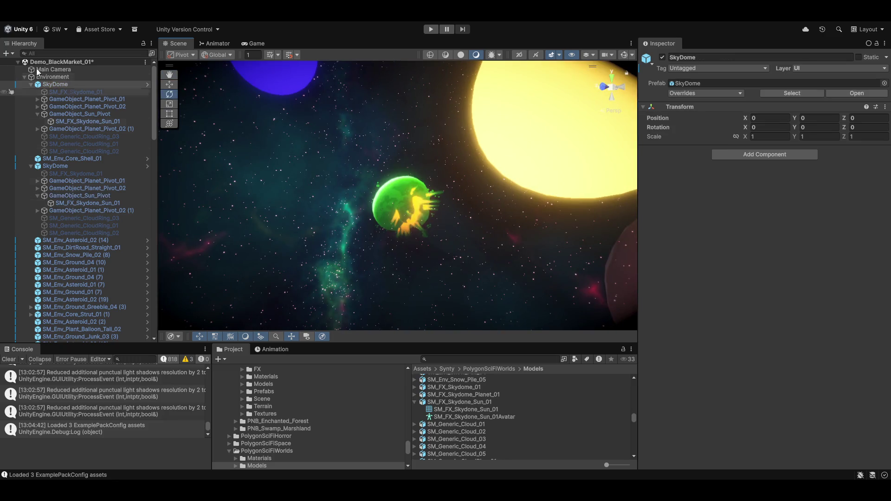
# Step: Set the Planet_01 material's Glow Tint to orange-red FF4500 and Planet Tint to white FFFFFF
pyautogui.click(405, 204)
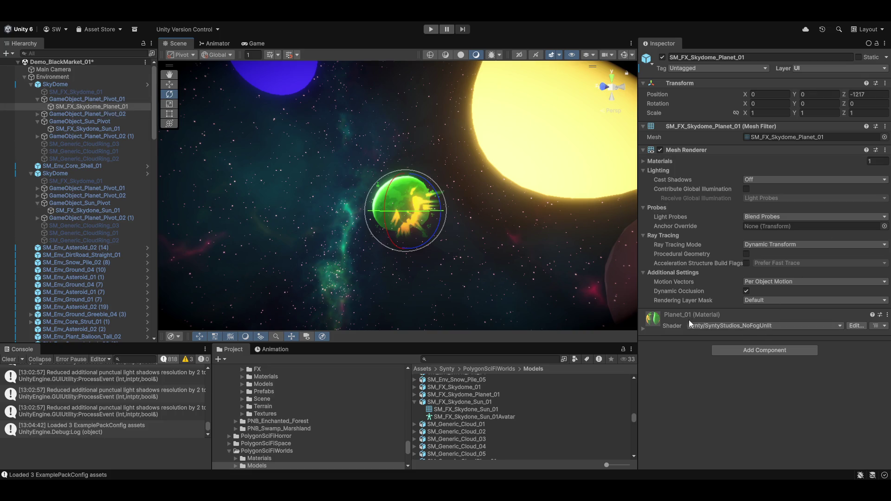
pyautogui.click(643, 329)
pyautogui.scroll(-3, 790, 312)
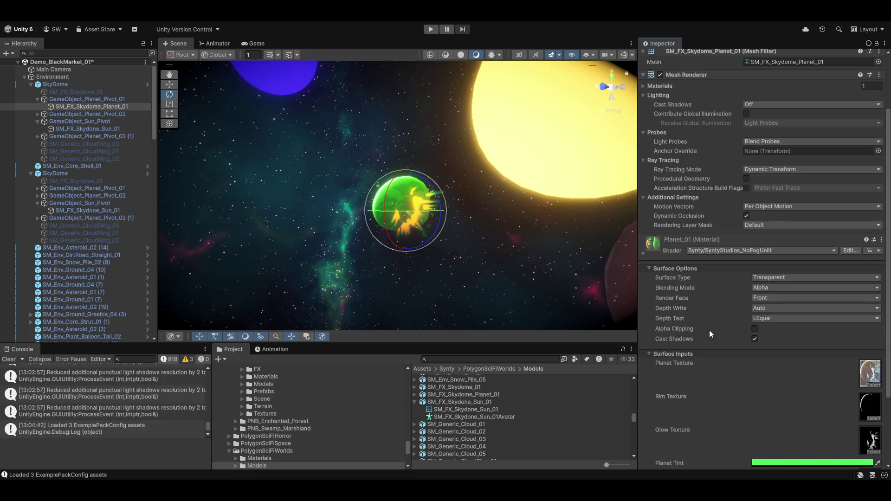
pyautogui.scroll(-4, 767, 331)
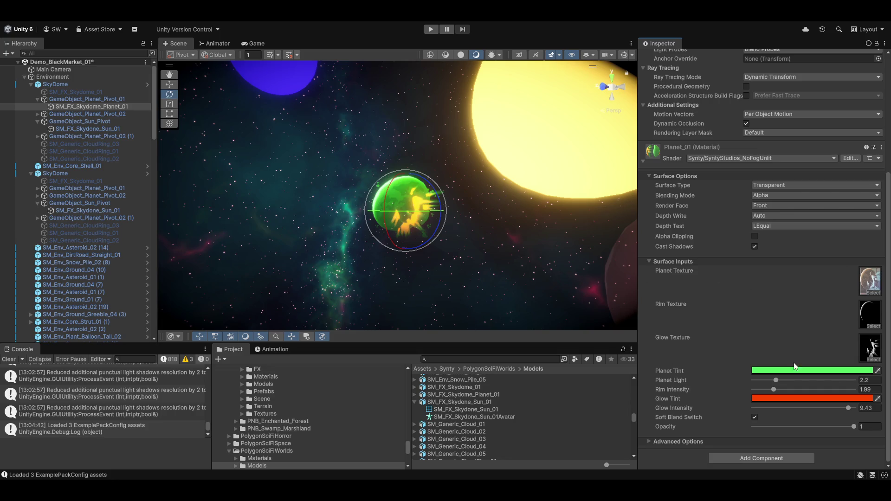
pyautogui.click(771, 398)
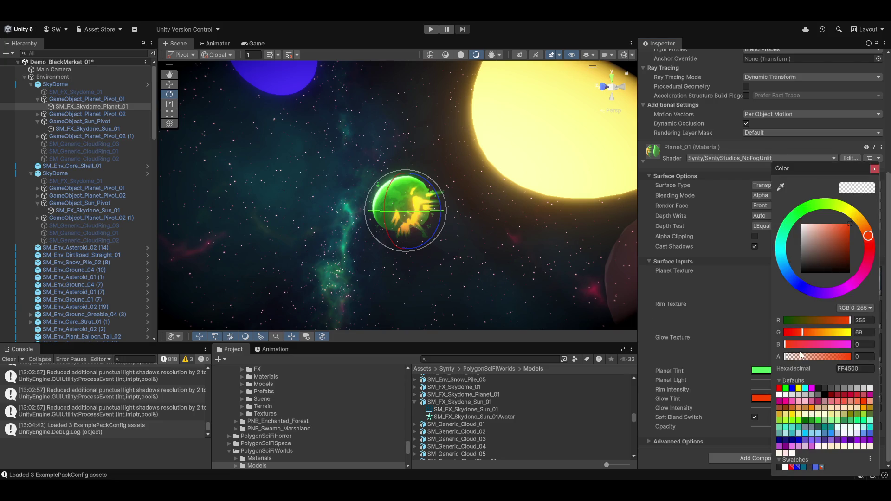
pyautogui.moveTo(798, 357); pyautogui.dragTo(851, 356)
pyautogui.click(820, 256)
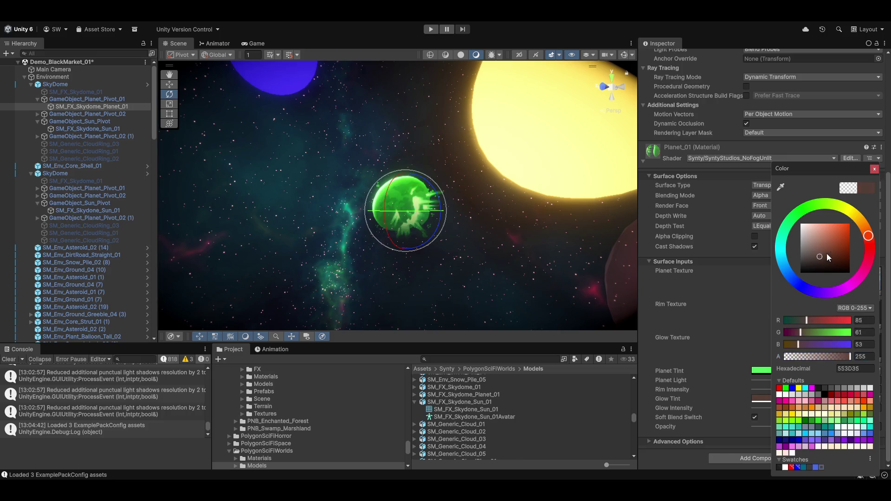
pyautogui.moveTo(826, 254)
pyautogui.mouseDown()
pyautogui.moveTo(828, 208)
pyautogui.moveTo(811, 193)
pyautogui.moveTo(844, 237)
pyautogui.moveTo(850, 260)
pyautogui.moveTo(849, 224)
pyautogui.mouseUp()
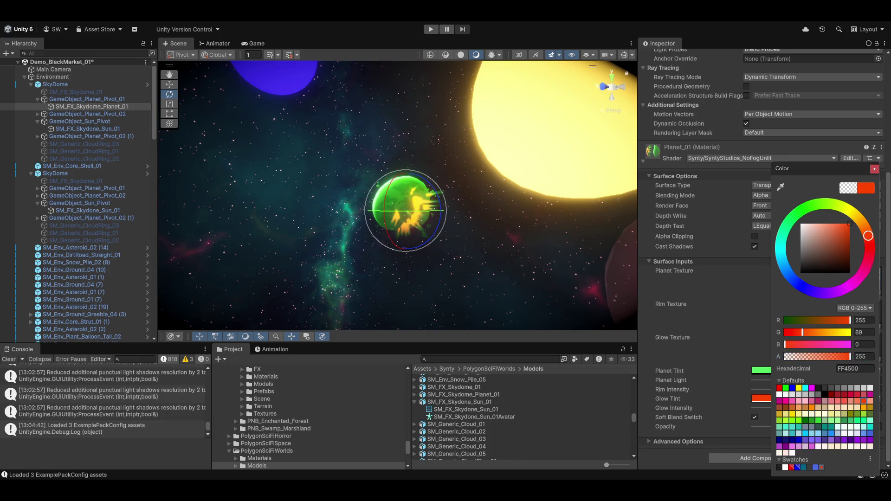
pyautogui.click(695, 324)
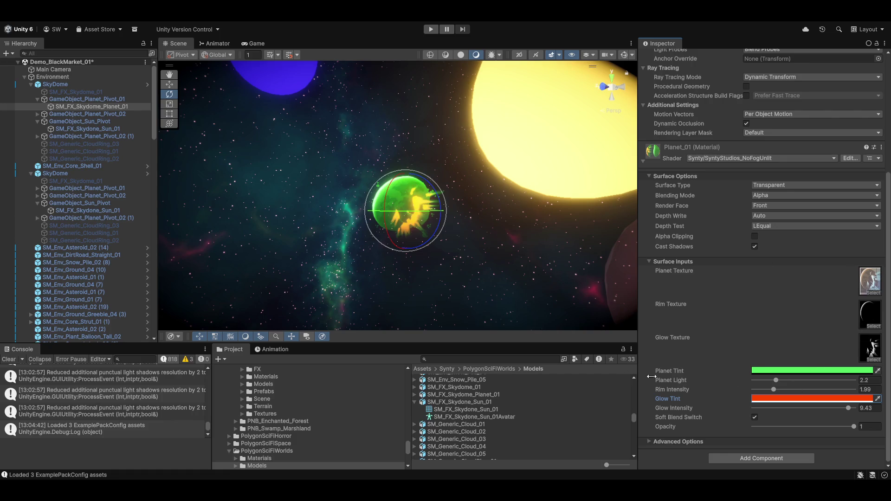
pyautogui.click(780, 371)
pyautogui.moveTo(840, 229)
pyautogui.mouseDown()
pyautogui.moveTo(858, 263)
pyautogui.moveTo(858, 222)
pyautogui.moveTo(769, 160)
pyautogui.mouseUp()
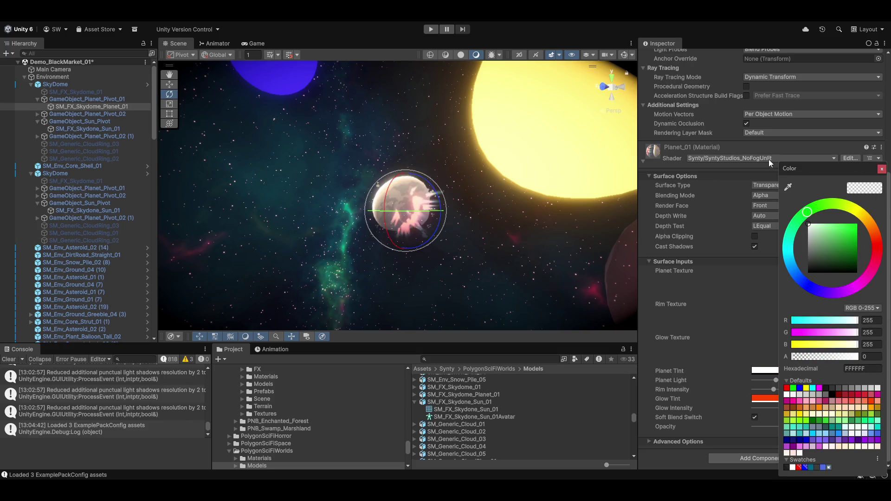